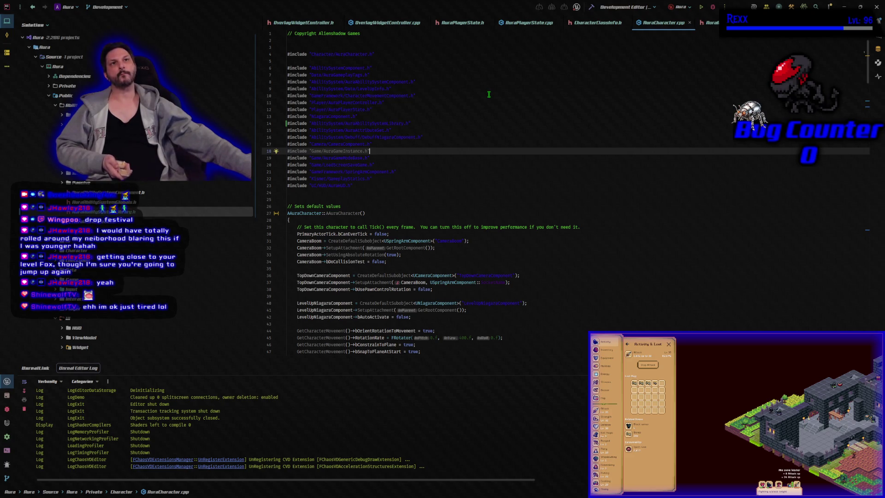
- Strip the abilities TODO line and AddCharacterAbilities() from PossessedBy, leaving no empty line behind
scroll(495, 143, "down", 10)
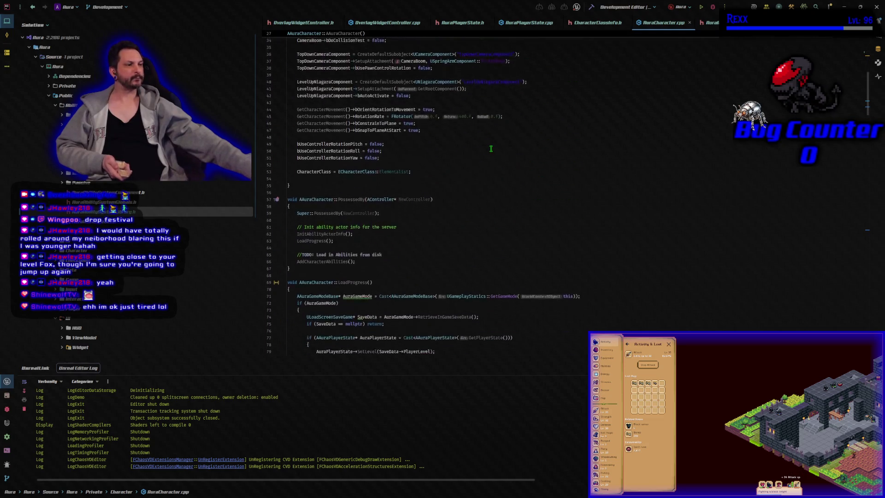
scroll(491, 148, "down", 3)
left_click(296, 185)
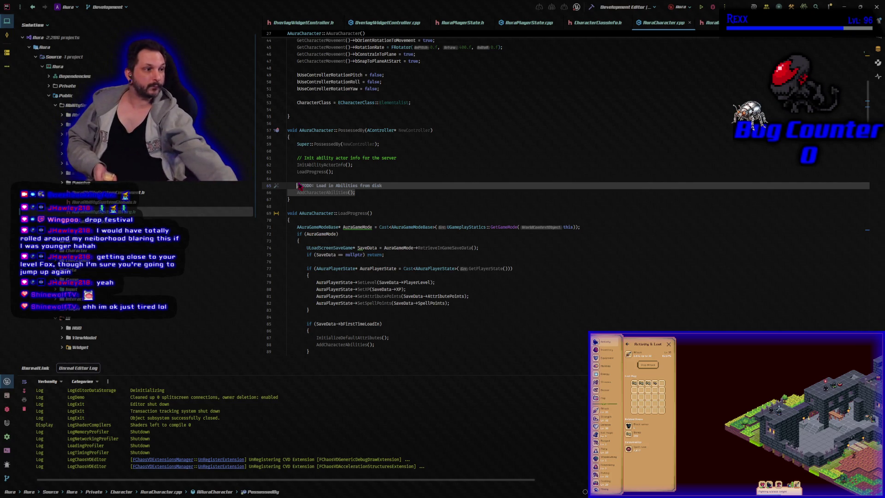
key("BackSpace")
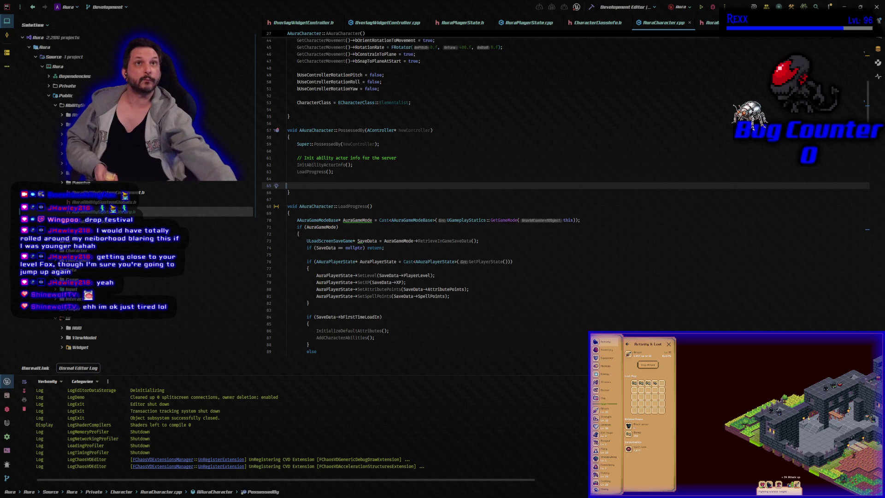
key("BackSpace")
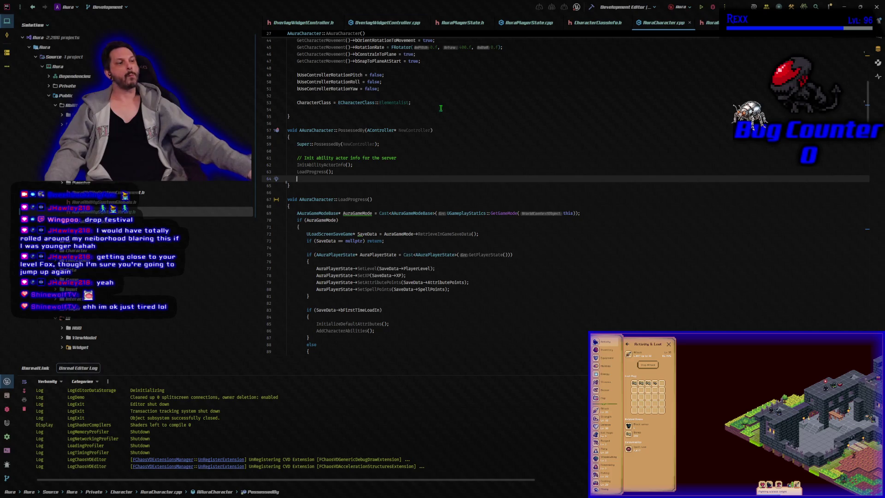
scroll(438, 197, "down", 1)
scroll(438, 198, "down", 3)
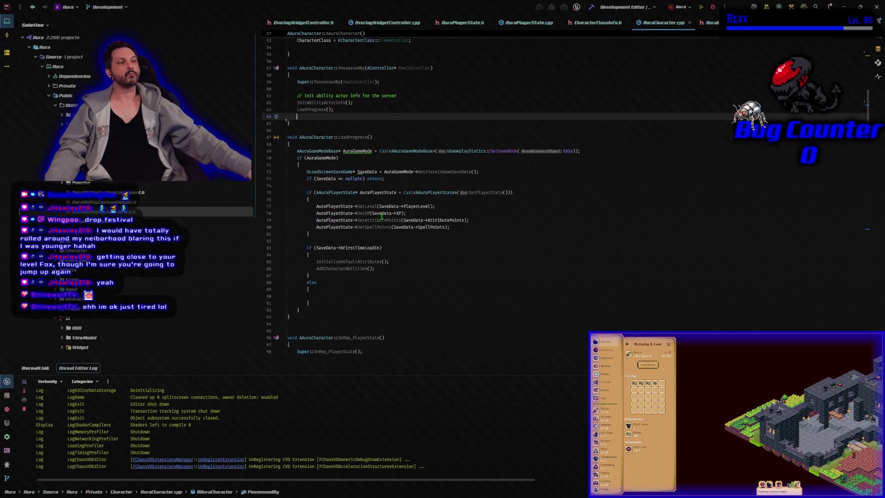
- Move the AuraPlayerState cast block in LoadProgress into its else branch
left_click_drag(332, 241, 305, 189)
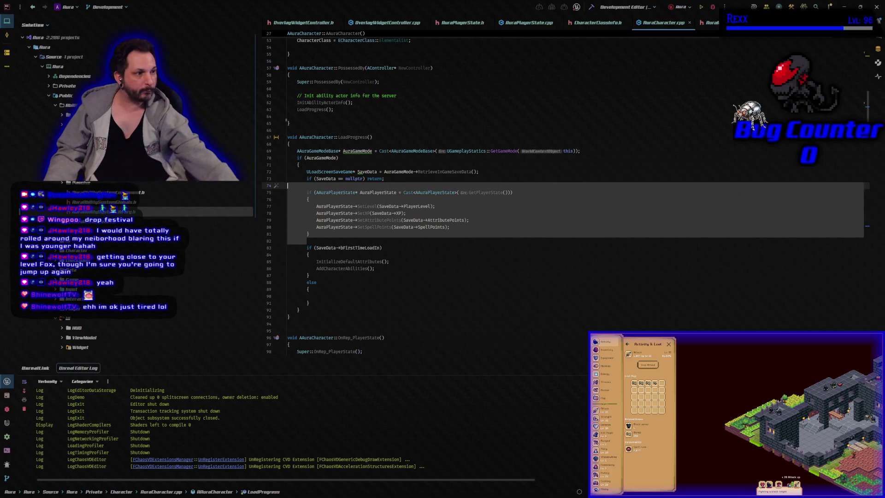
key("Delete")
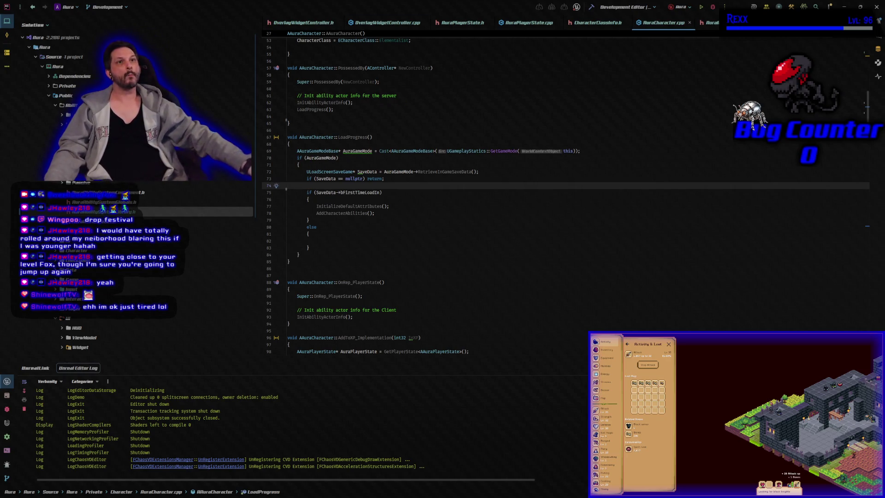
key("alt+Tab")
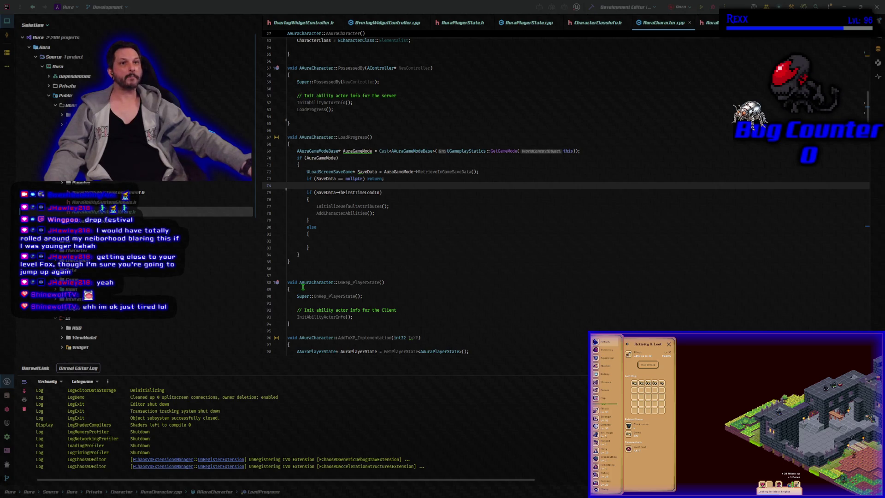
left_click(326, 241)
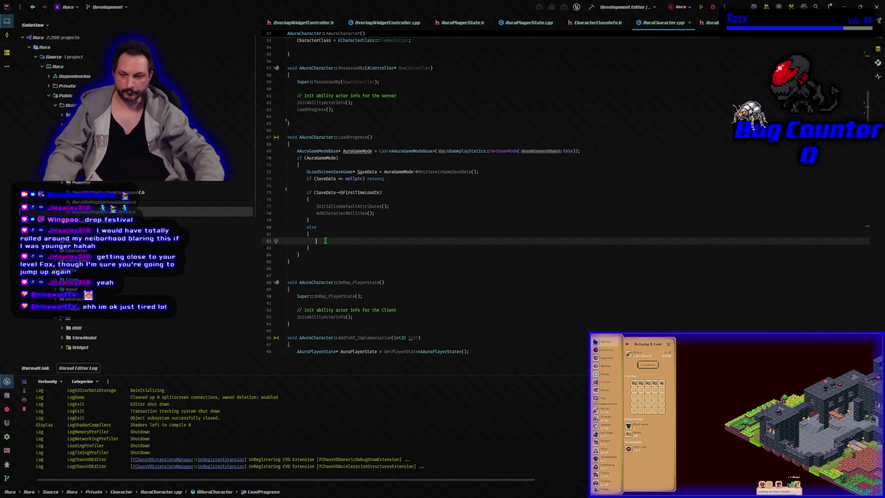
key("ctrl+v")
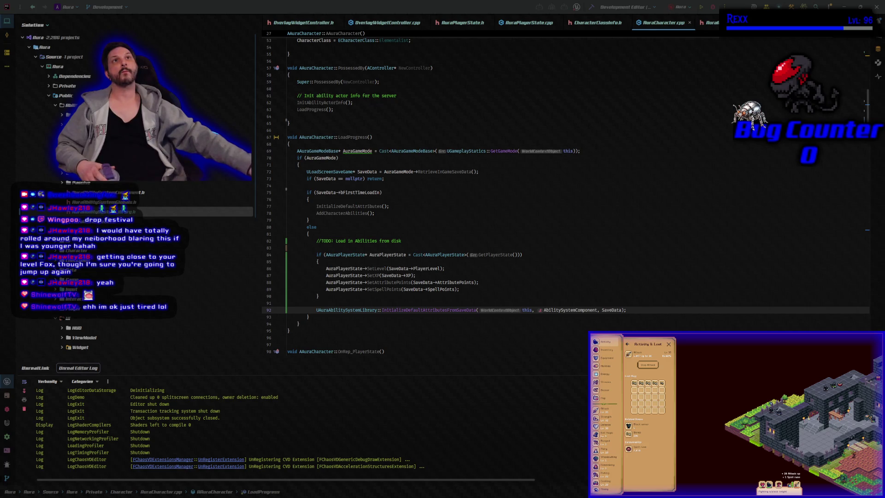
key("F12")
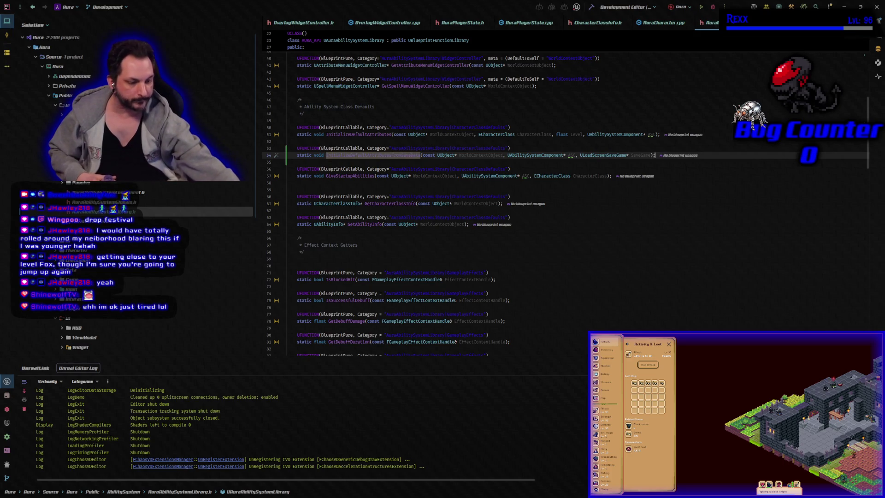
- Add #include "Game/LoadScreenSaveGame.h" below the GameModeBase include in AuraAbilitySystemLibrary.cpp
key("ctrl+alt+Home")
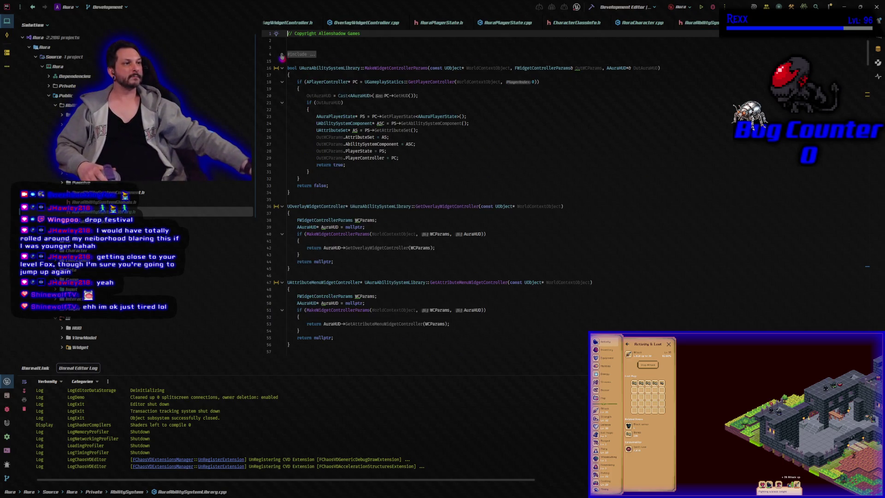
left_click(282, 54)
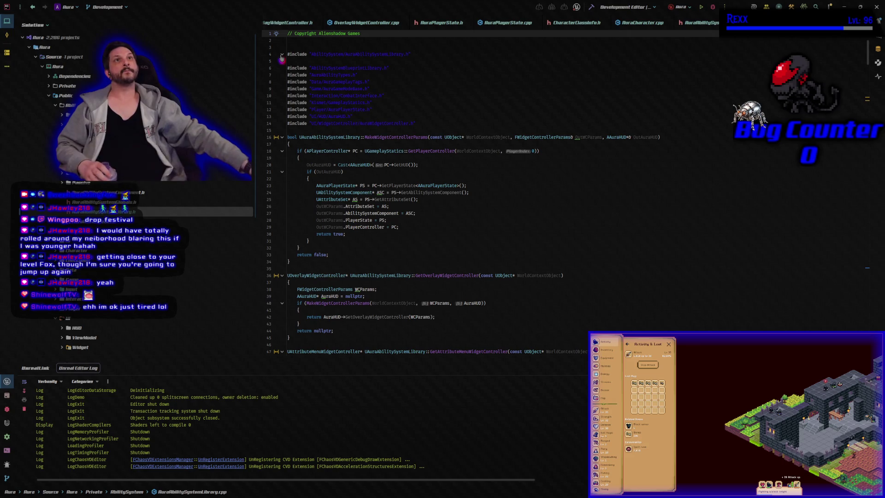
left_click(392, 89)
key("Return")
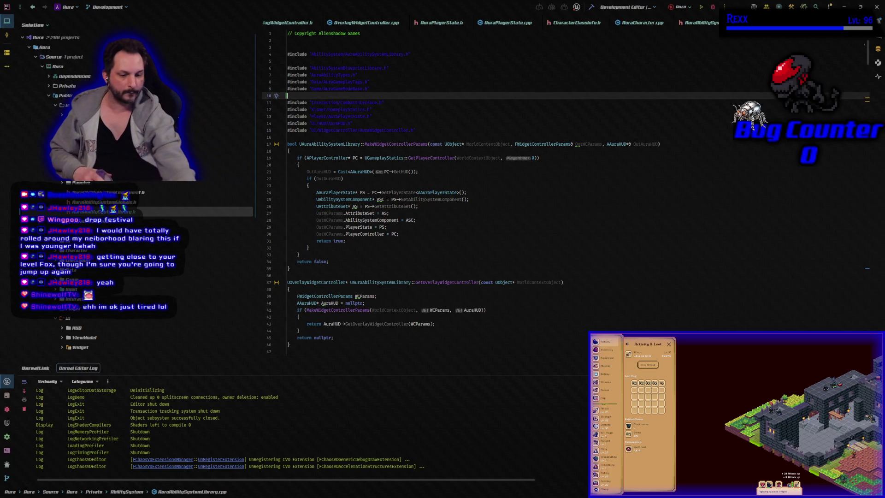
type("#include \"Game/LoadScreenSaveGame.h\"")
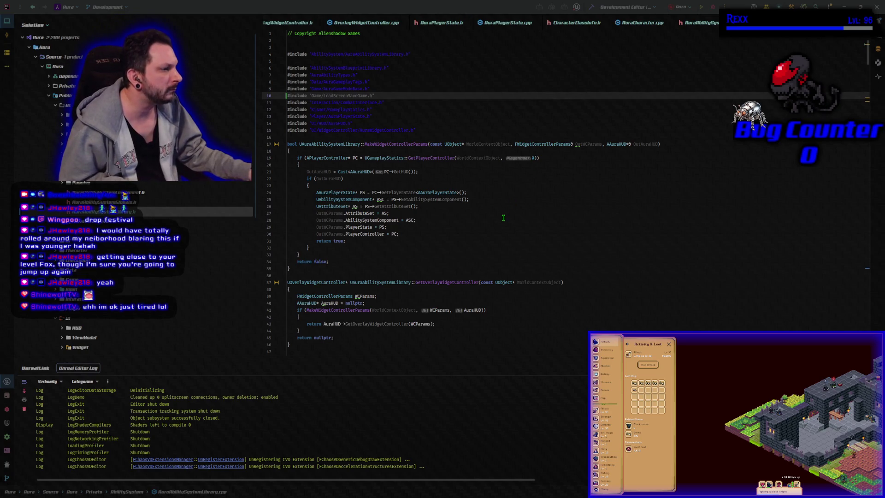
- Paste the InitializeDefaultAttributesFromSaveData implementation above GiveStartupAbilities in AuraAbilitySystemLibrary.cpp
scroll(502, 219, "down", 5)
scroll(491, 221, "down", 3)
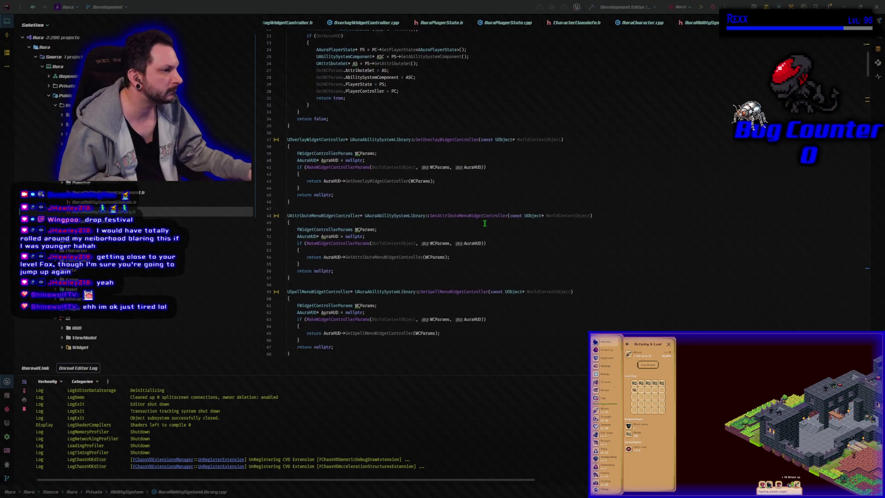
scroll(507, 267, "down", 3)
scroll(507, 267, "down", 10)
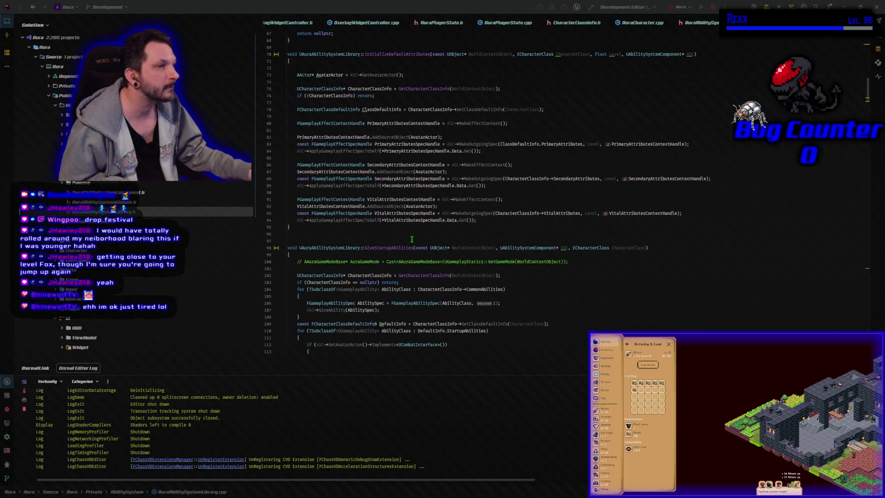
left_click(412, 240)
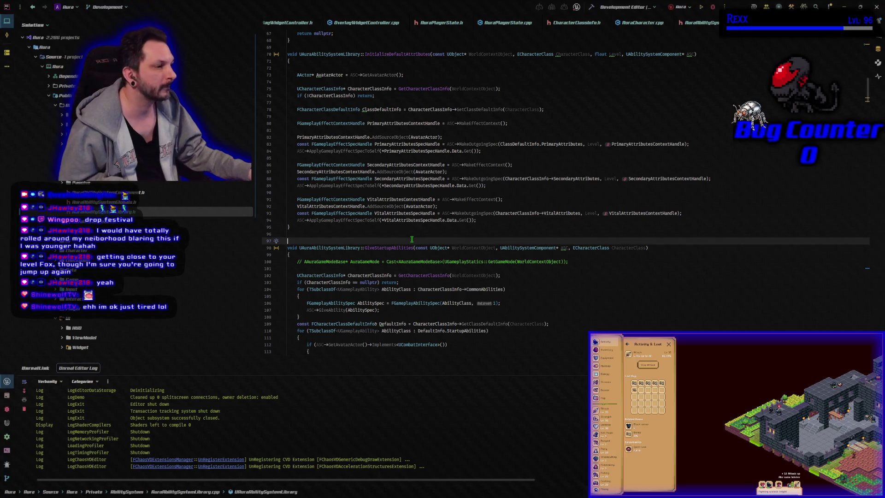
key("Return")
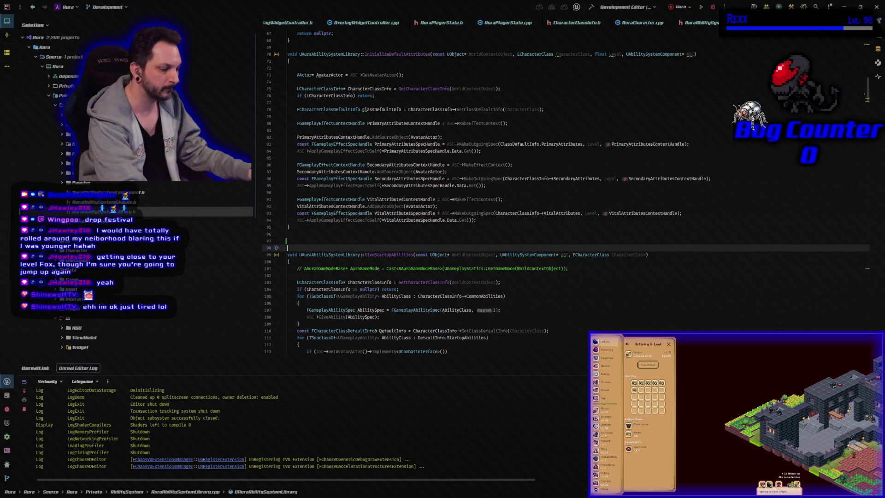
key("Return")
key("Up")
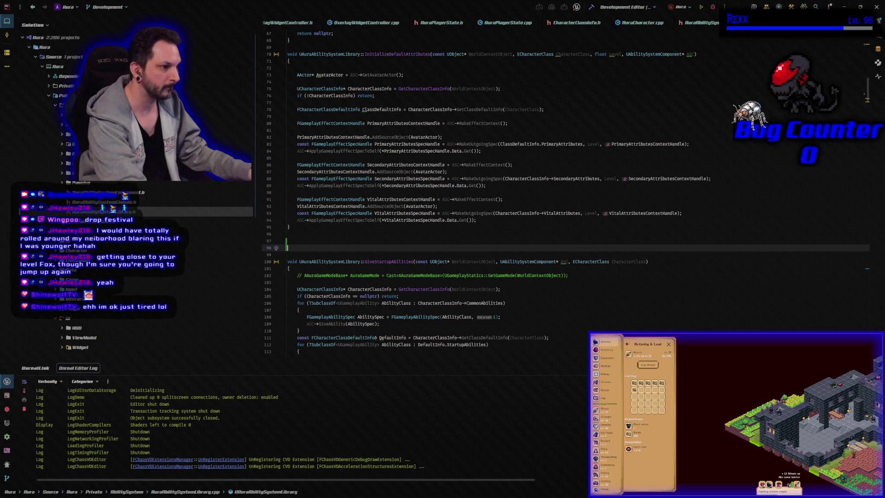
key("Return")
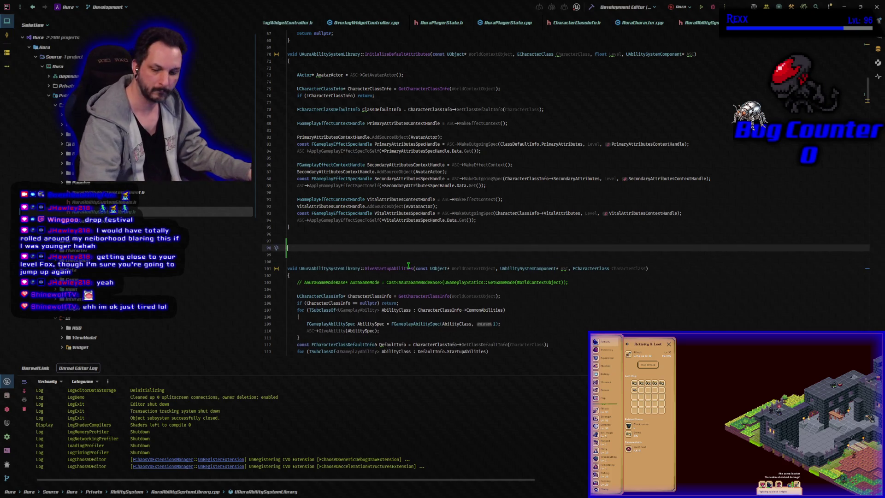
key("ctrl+v")
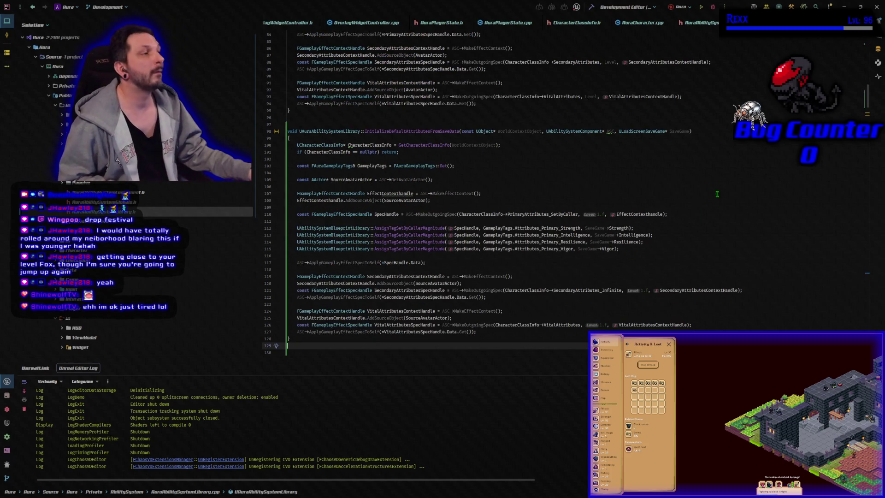
left_click(591, 7)
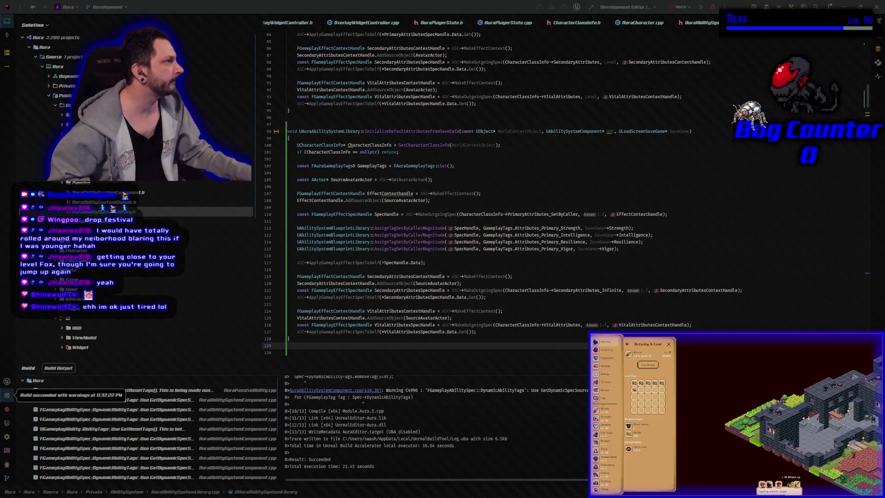
- After the Aura build succeeds, launch the project in Unreal Editor
left_click(714, 9)
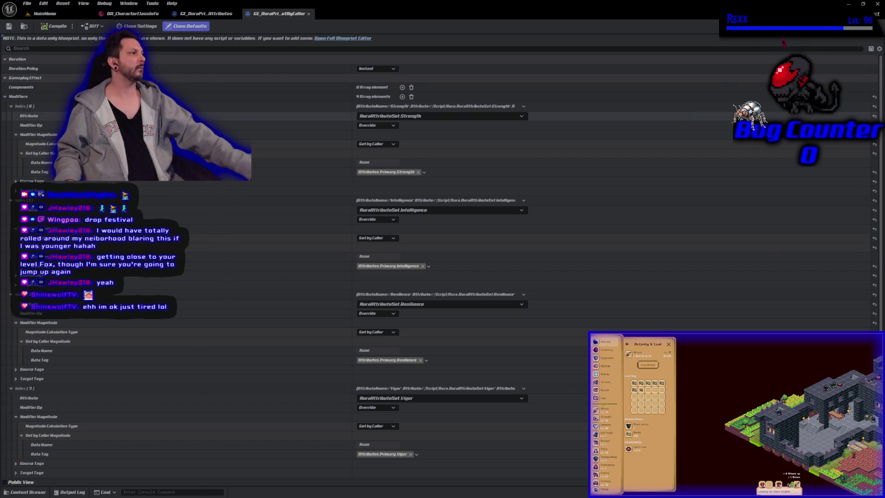
- Minimize Unreal Editor after reviewing GE_AuraPrimaryAttributes_SetByCaller's Strength, Intelligence, Resilience and Vigor modifiers
left_click(849, 4)
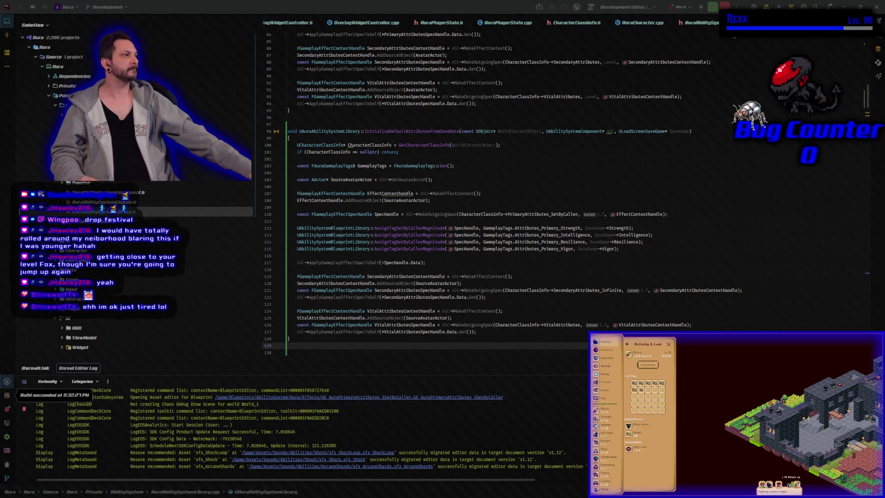
- View the InitializeDefaultAttributesFromSaveData declaration in AuraAbilitySystemLibrary.h
left_click(698, 22)
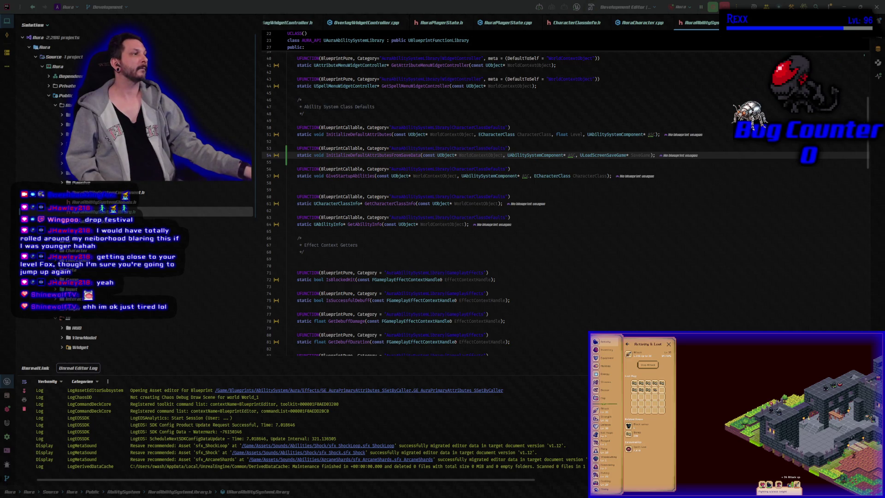
- Return to AuraAbilitySystemLibrary.cpp, then switch to Unreal Editor's DA_CharacterClassInfo asset
key("ctrl+alt+Home")
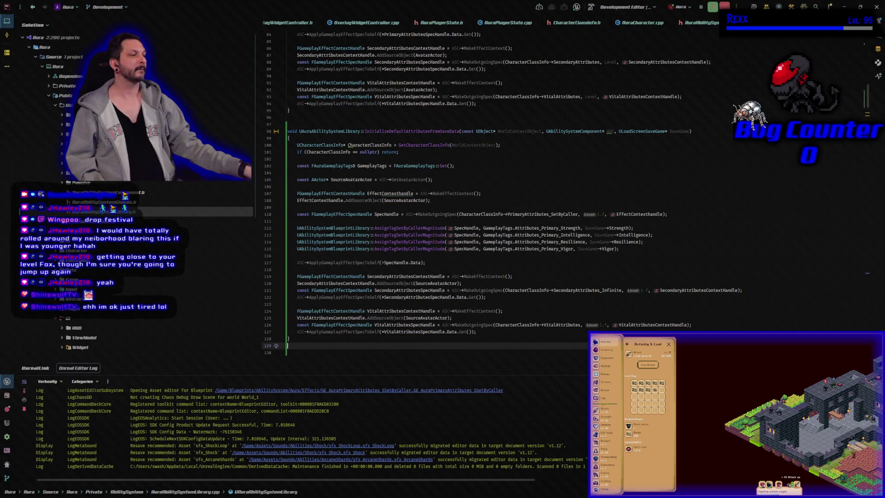
key("alt+Tab")
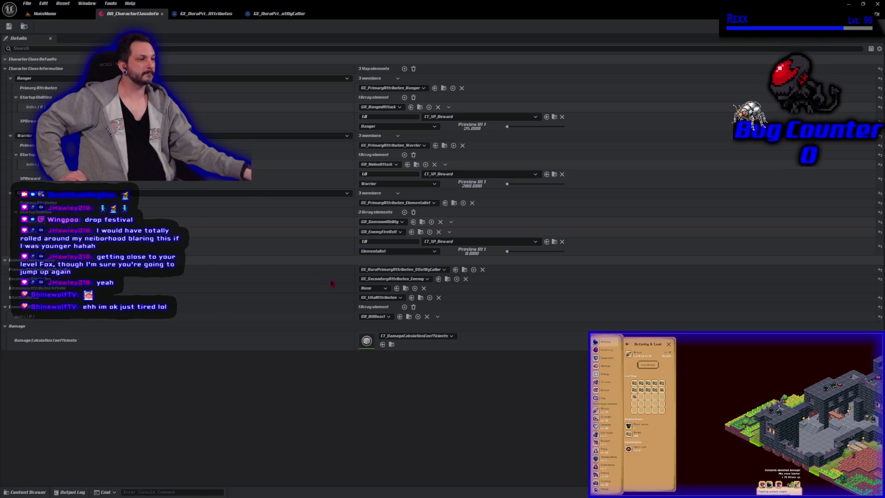
- Assign GE_SecondaryAttributes to DA_CharacterClassInfo's empty effect slot and save the asset
left_click(370, 289)
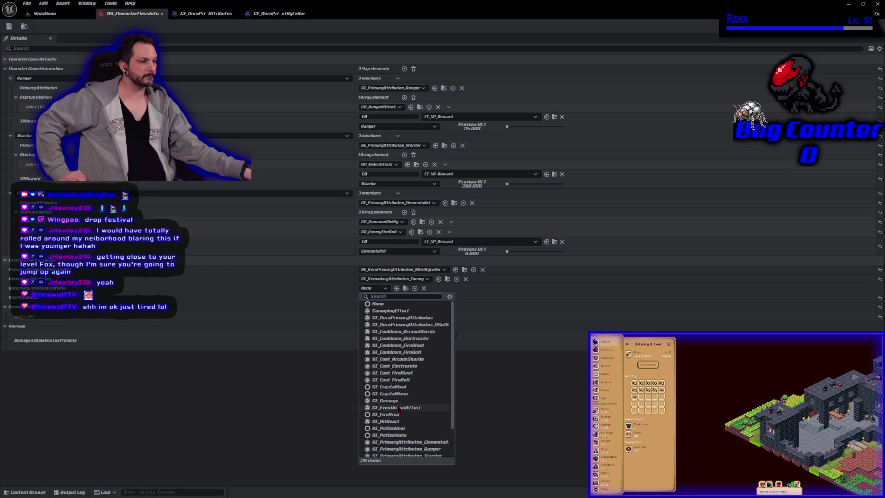
scroll(399, 408, "down", 2)
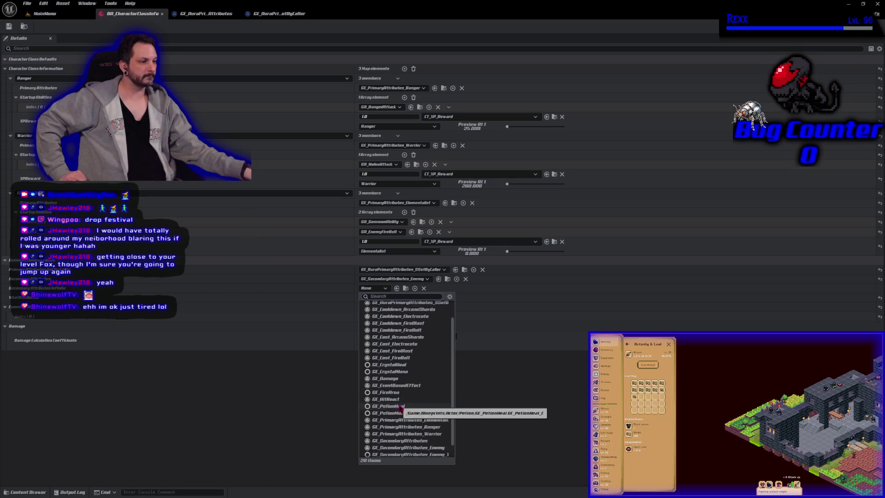
left_click(400, 440)
key("ctrl+s")
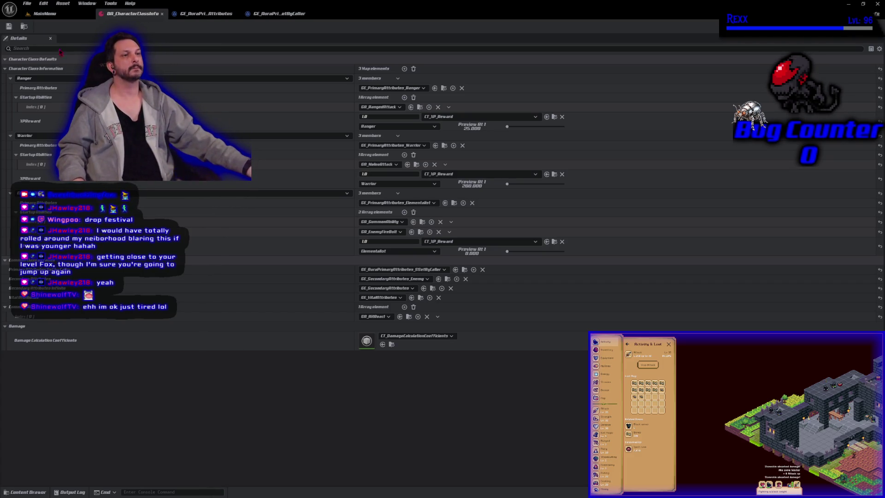
left_click(45, 13)
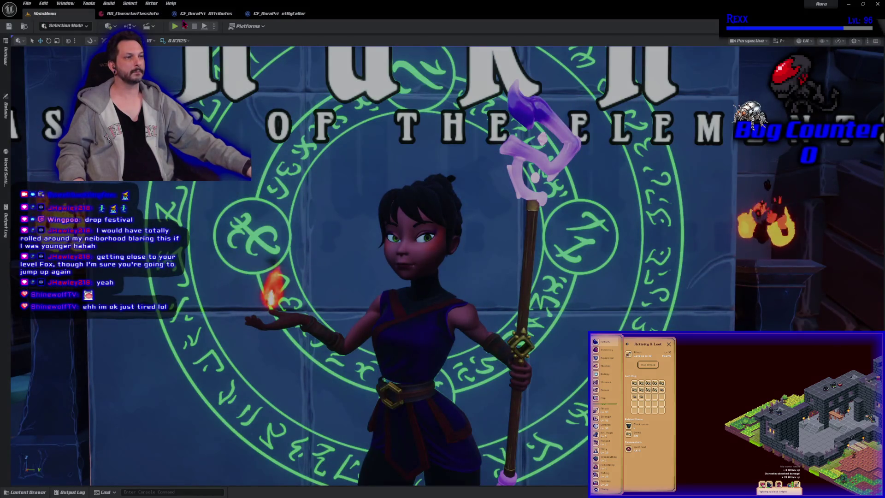
- Play the MainMenu level, delete the existing level 1 save slot, then stop and return to Rider
left_click(175, 26)
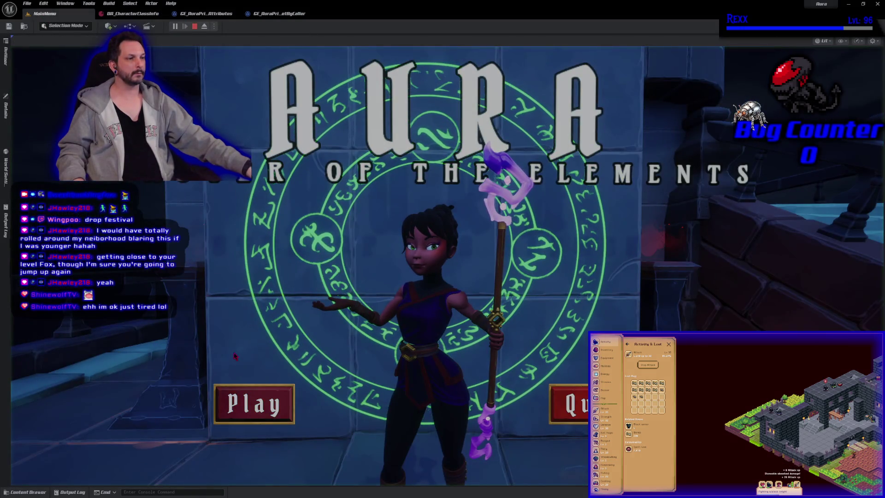
left_click(228, 404)
left_click(416, 396)
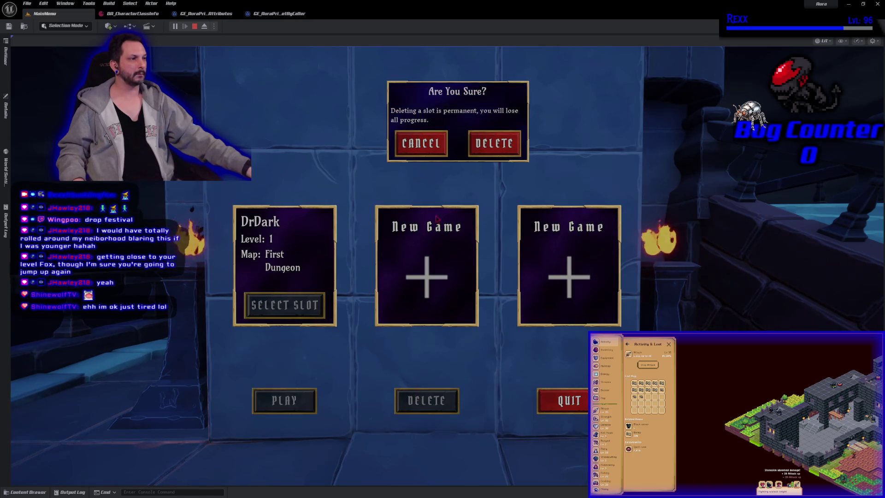
left_click(493, 144)
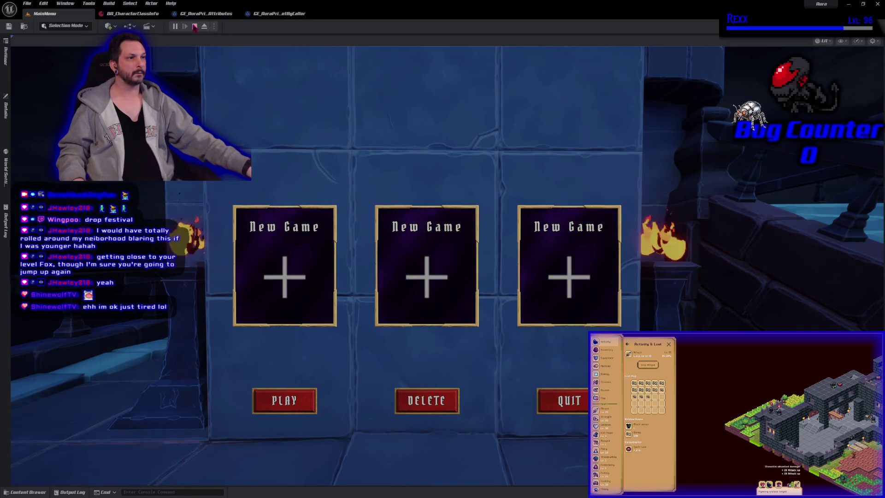
key("Escape")
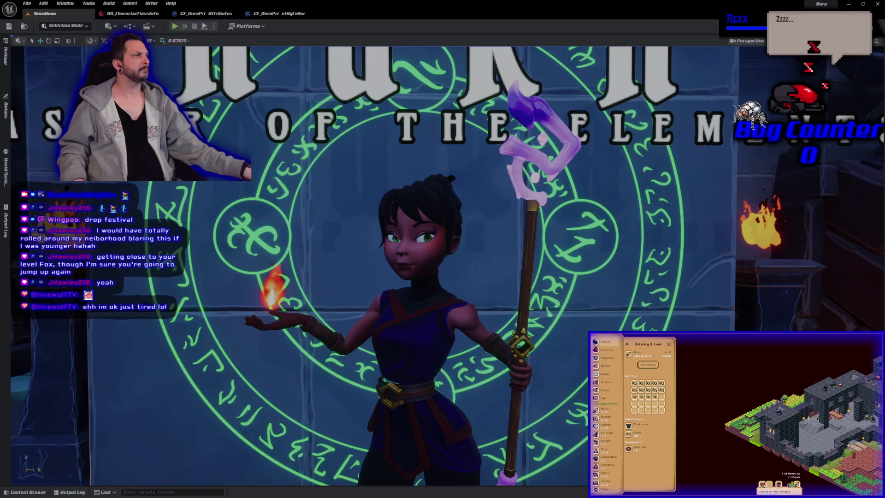
key("alt+Tab")
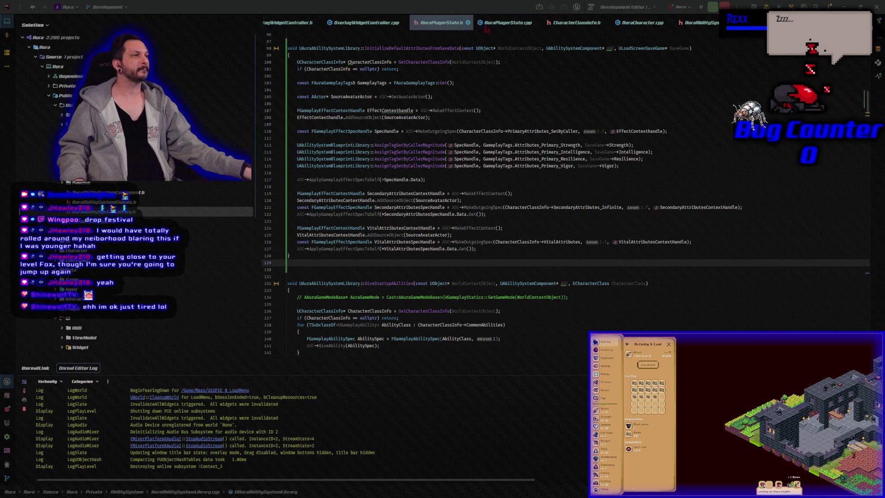
- Edit LoadProgress in AuraCharacter.cpp to restore level, XP, attribute and spell points and attributes from save data
left_click(644, 27)
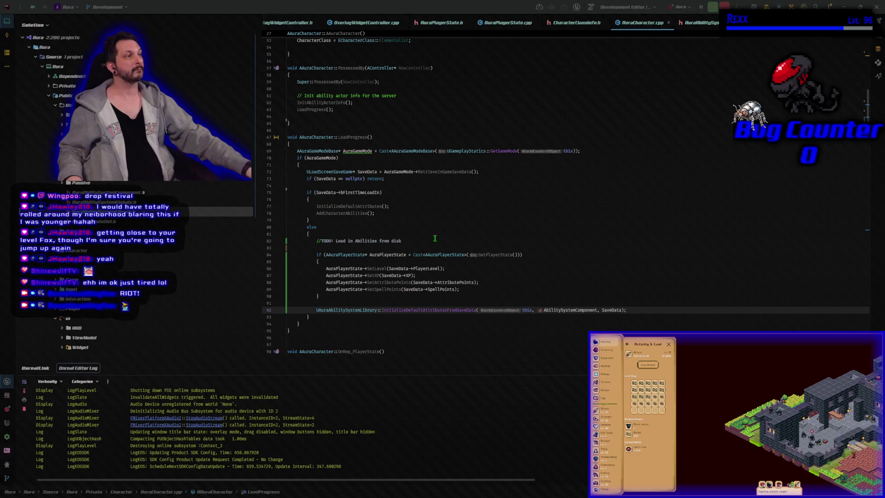
key("alt+Tab")
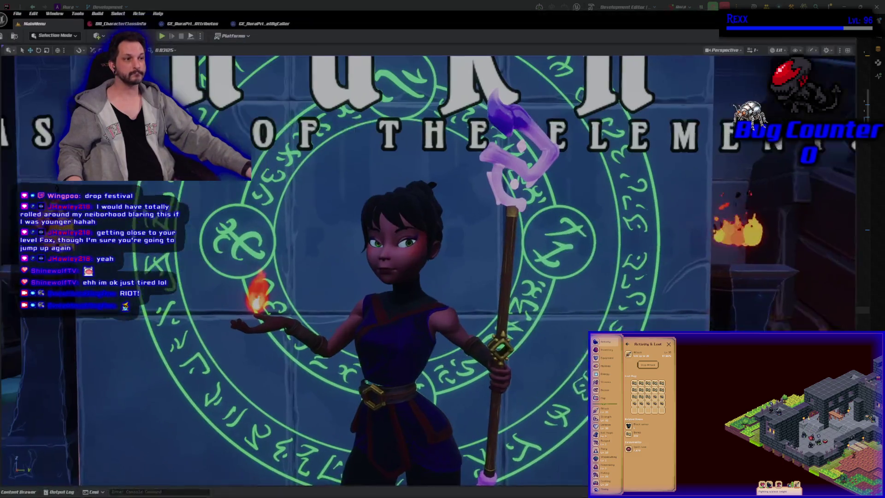
- Open the WBP_Overlay widget blueprint from the UI > Overlay folder in its graph view
left_click(29, 492)
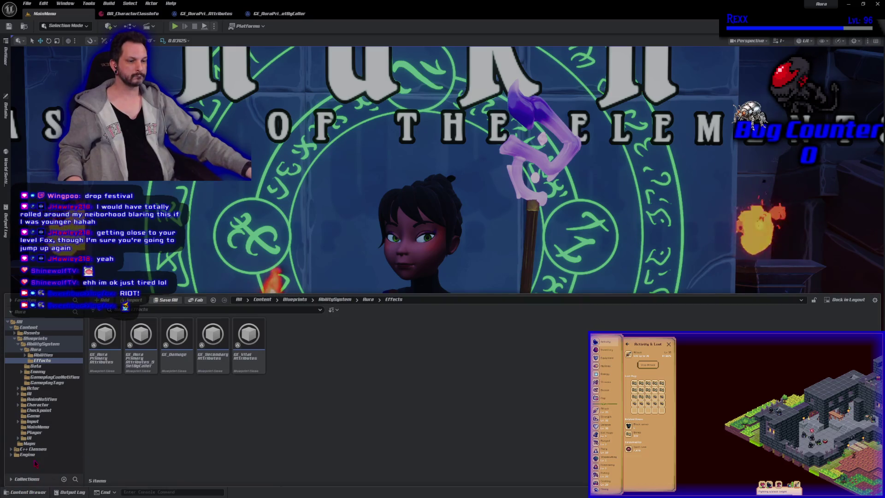
left_click(29, 438)
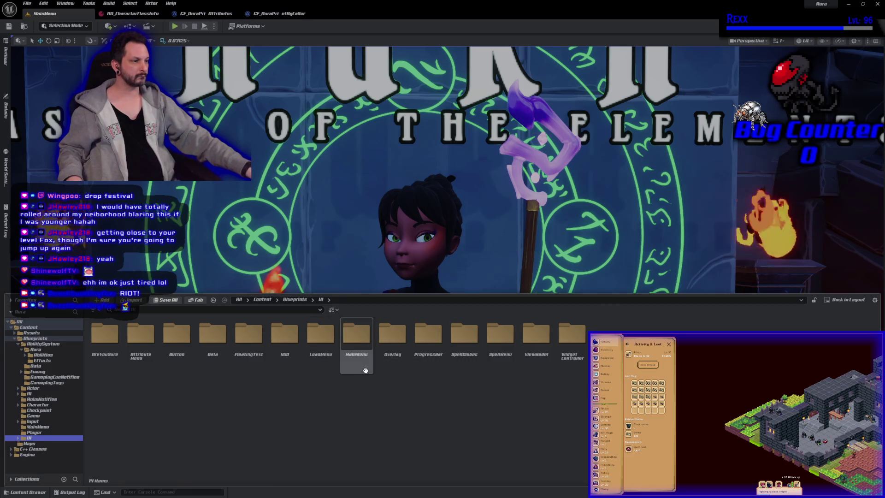
double_click(394, 351)
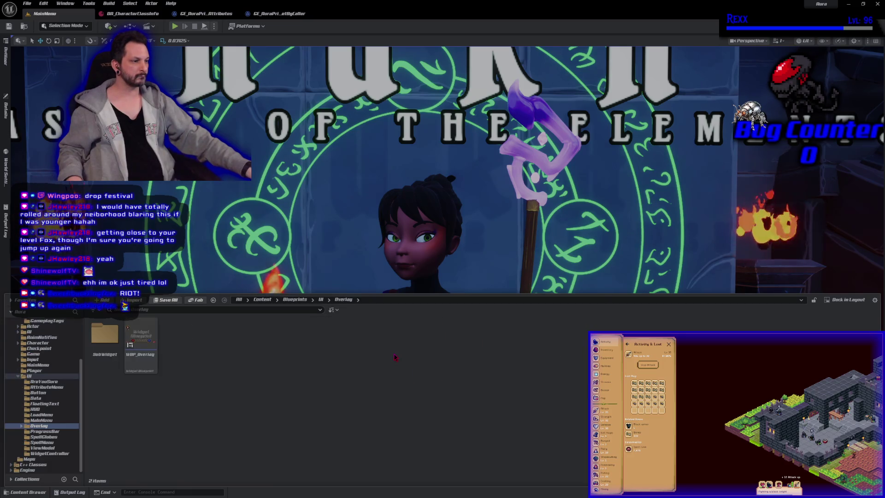
double_click(143, 368)
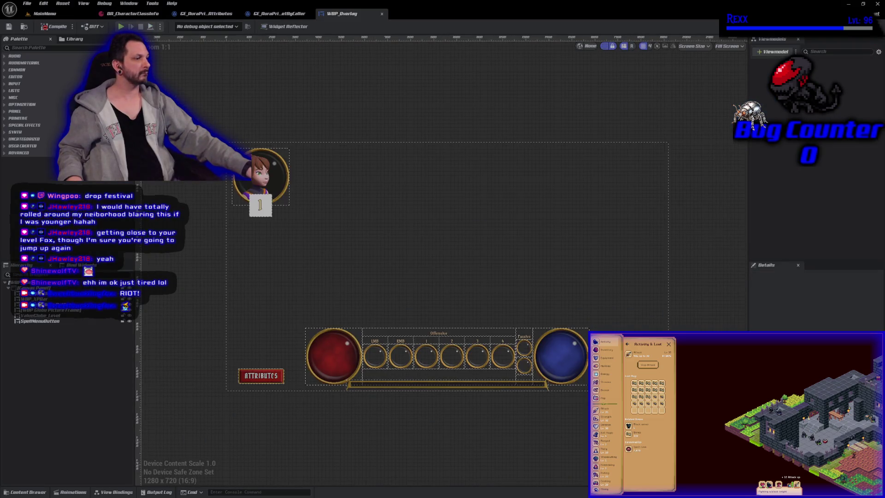
left_click(871, 26)
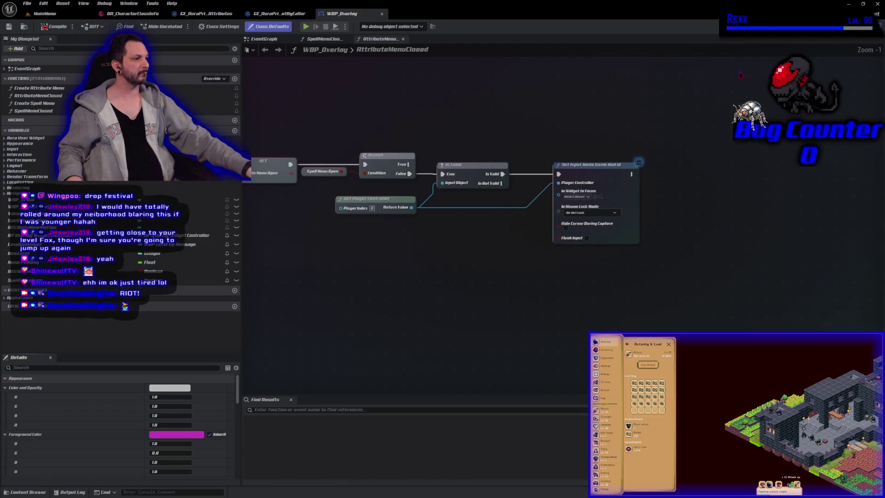
- Show WBP_Overlay's EventGraph centred on the OnLevelChanged custom event
scroll(653, 229, "down", 5)
left_click_drag(653, 229, 506, 245)
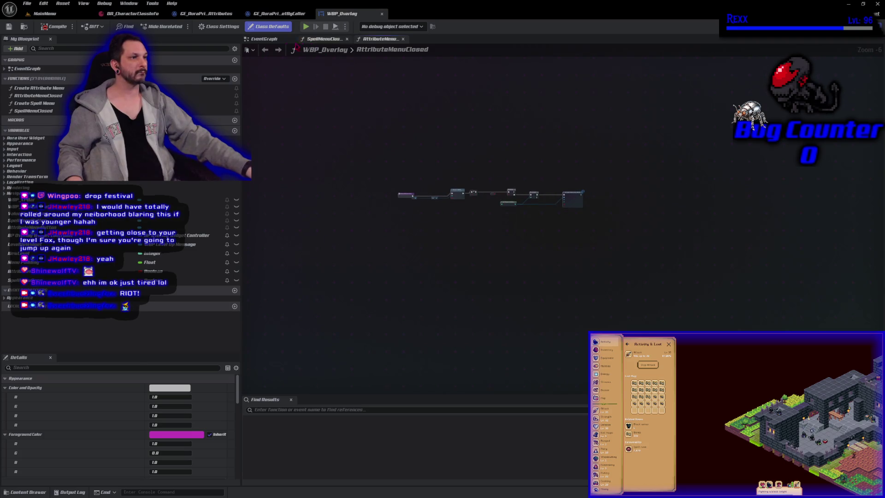
left_click(264, 38)
left_click_drag(373, 211, 502, 323)
scroll(293, 249, "up", 5)
left_click_drag(371, 295, 395, 308)
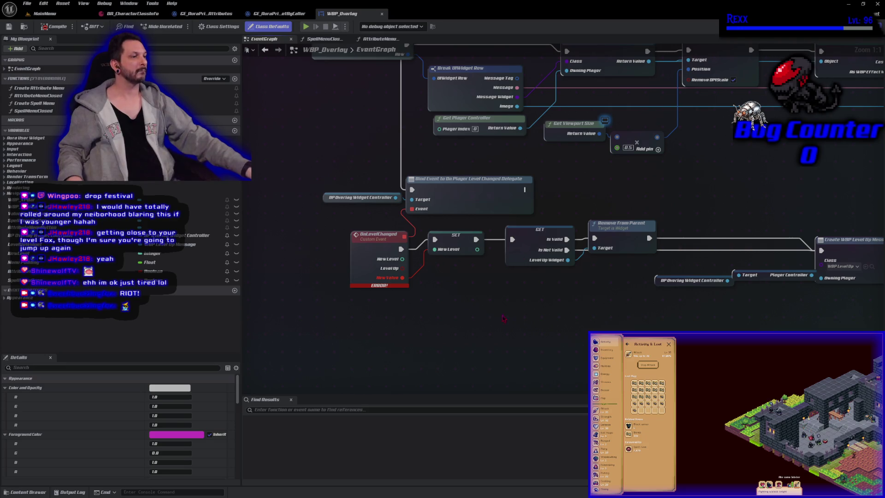
- Refresh OnLevelChanged to expose its Level Up pin and wire New Level into the SET node
right_click(374, 254)
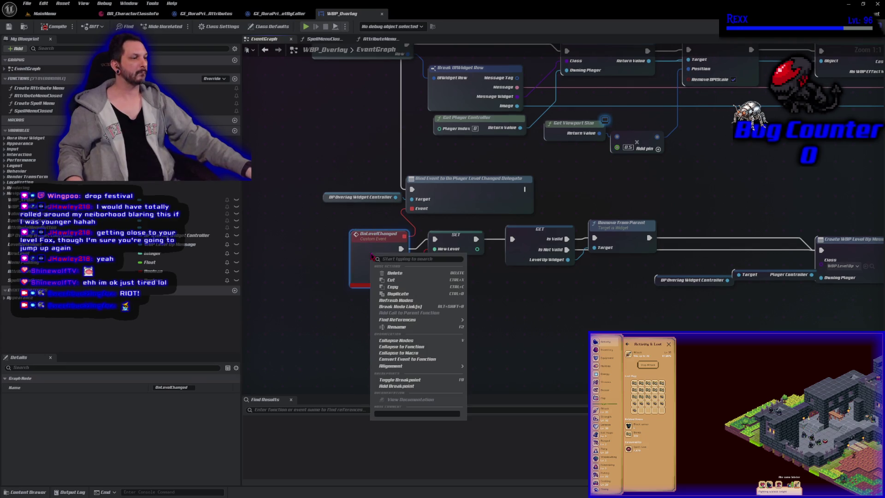
left_click(396, 300)
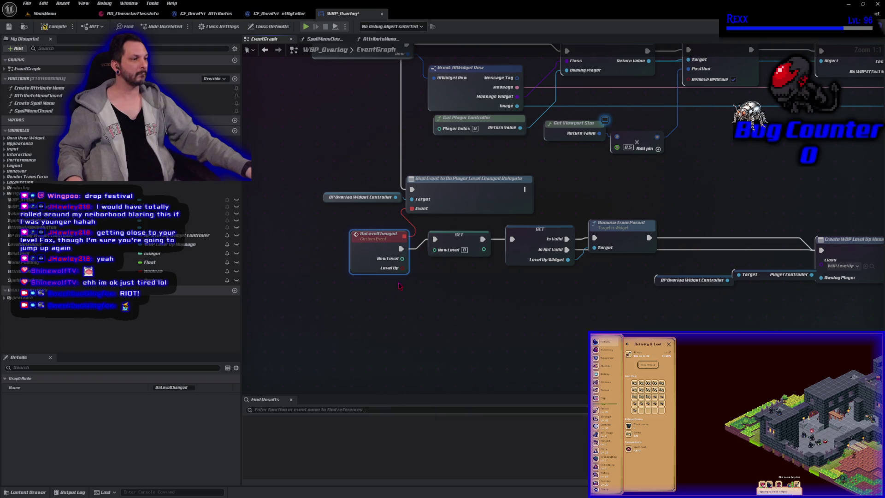
left_click_drag(402, 258, 434, 249)
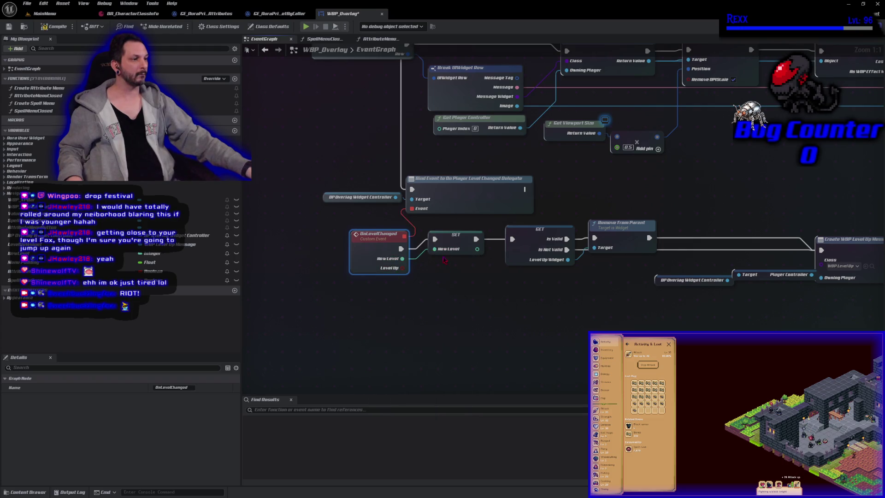
- Review the level-up message widget chain and move the OnLevelChanged node further left
scroll(440, 253, "down", 1)
mouse_move(530, 325)
left_mouse_down()
mouse_move(354, 239)
mouse_move(339, 164)
mouse_move(219, 82)
mouse_move(620, 302)
left_mouse_up()
left_click_drag(447, 274, 460, 317)
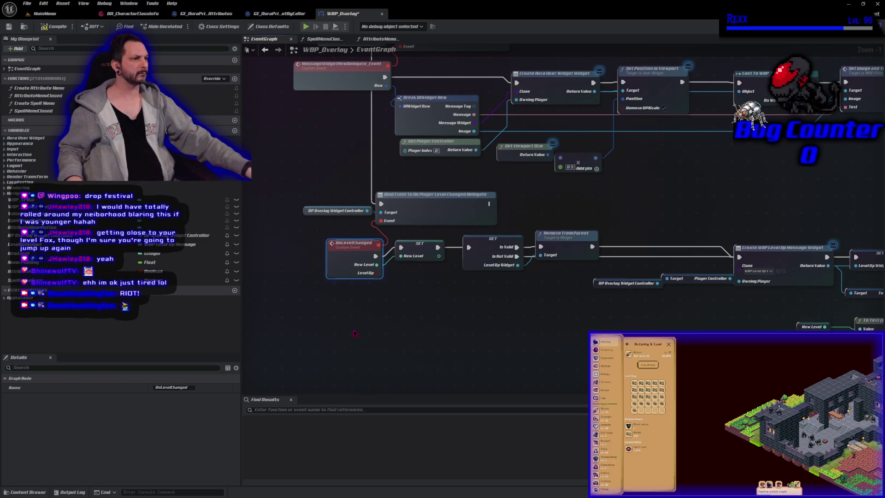
left_click_drag(498, 365, 397, 316)
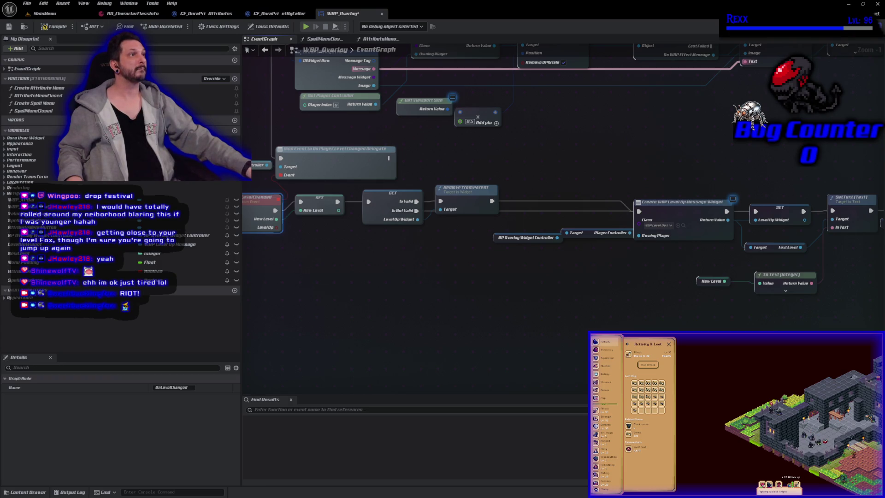
left_click_drag(346, 237, 433, 204)
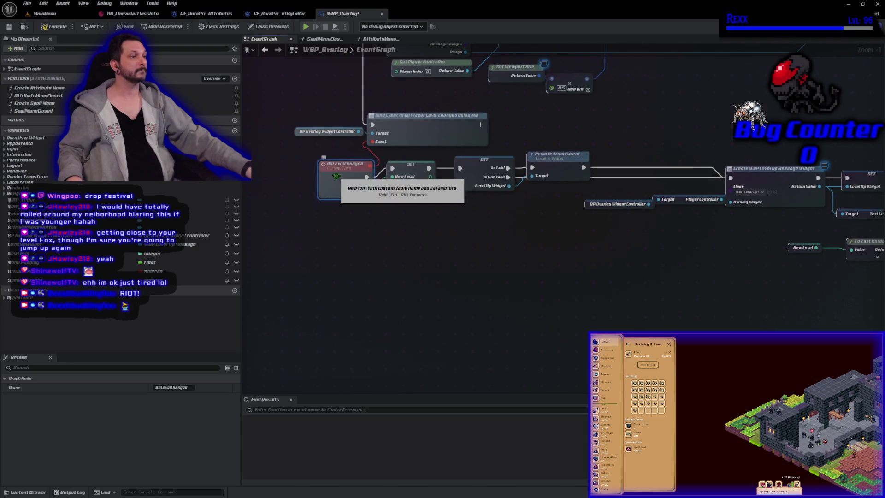
mouse_move(331, 181)
left_mouse_down()
mouse_move(278, 181)
mouse_move(349, 223)
left_mouse_up()
- Add a Branch on Level Up between OnLevelChanged and SET, with True driving the level-up chain
left_click(346, 203)
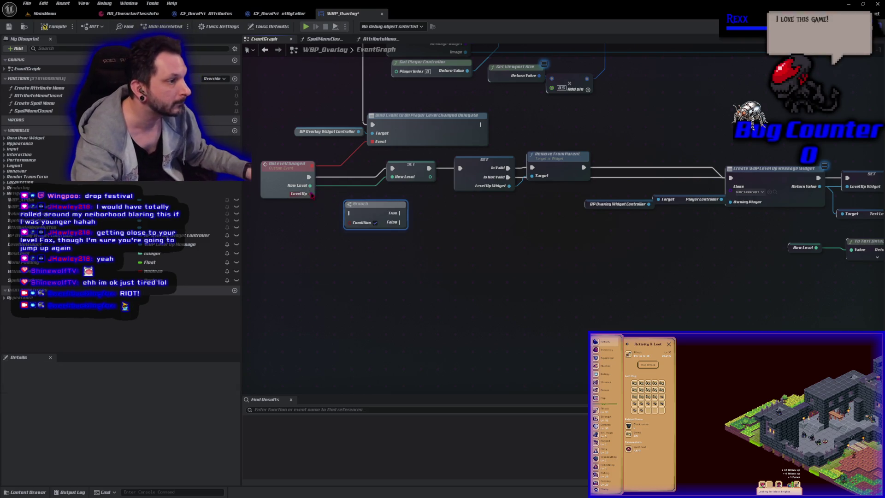
mouse_move(309, 177)
left_mouse_down()
mouse_move(378, 185)
mouse_move(357, 218)
mouse_move(339, 168)
mouse_move(368, 179)
left_mouse_up()
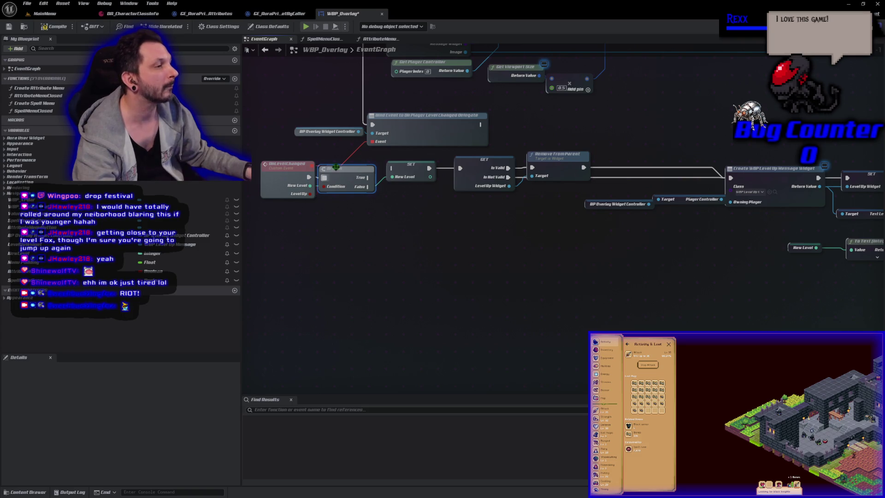
left_click_drag(368, 178, 391, 168)
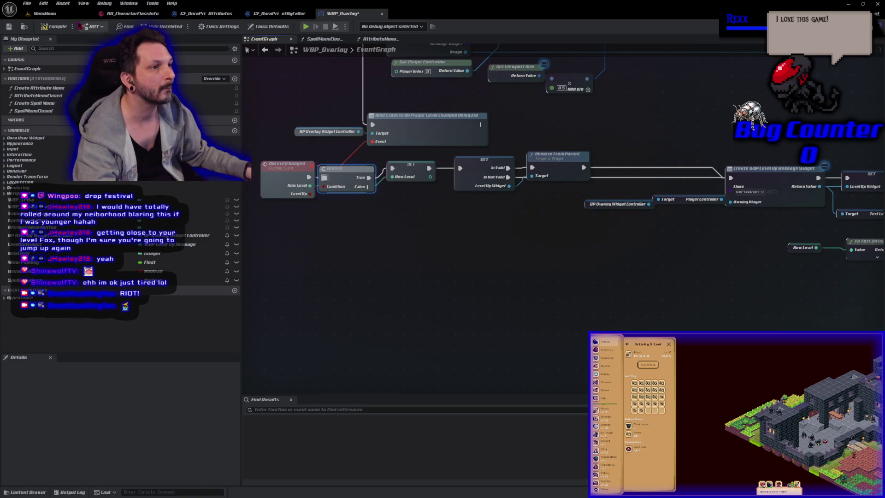
left_click(408, 291)
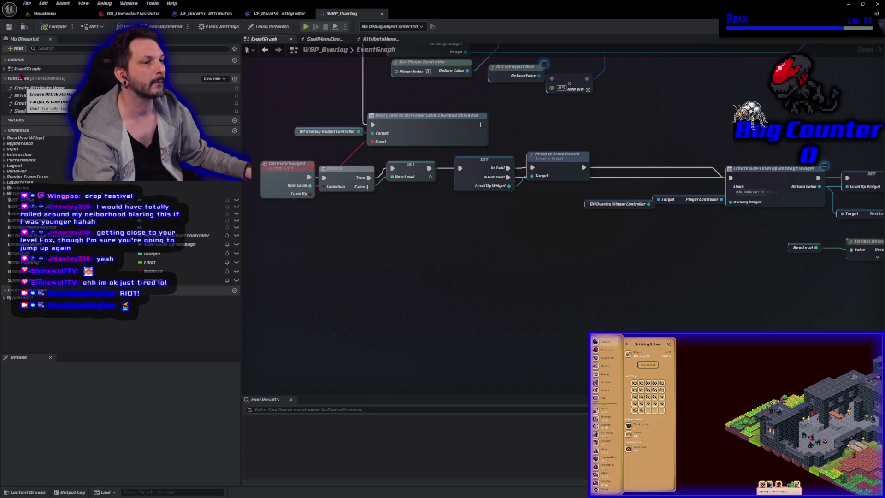
left_click(5, 69)
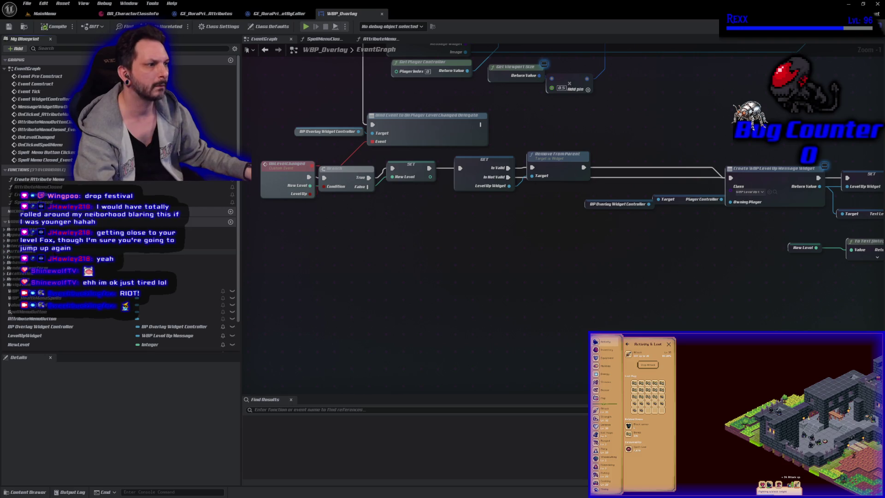
- Browse the Content Drawer from UI into SpellGlobes and open WBP_ValueGlobe
scroll(529, 114, "down", 2)
scroll(529, 114, "up", 3)
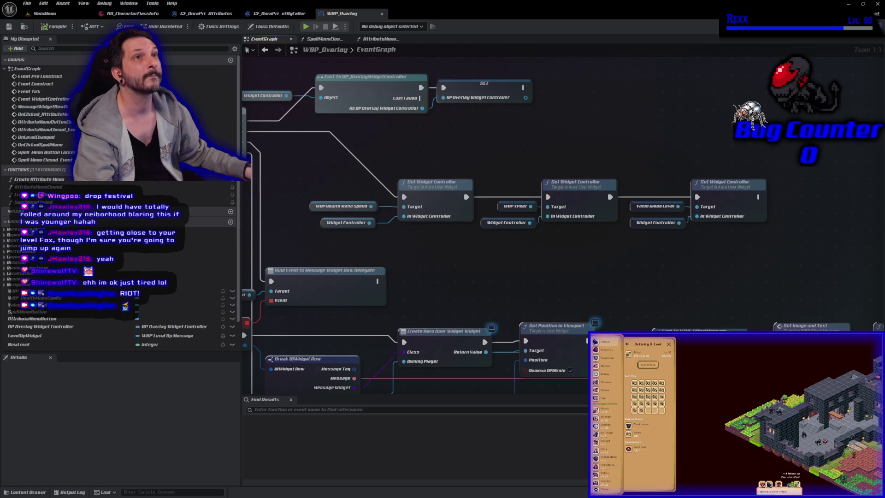
left_click(25, 492)
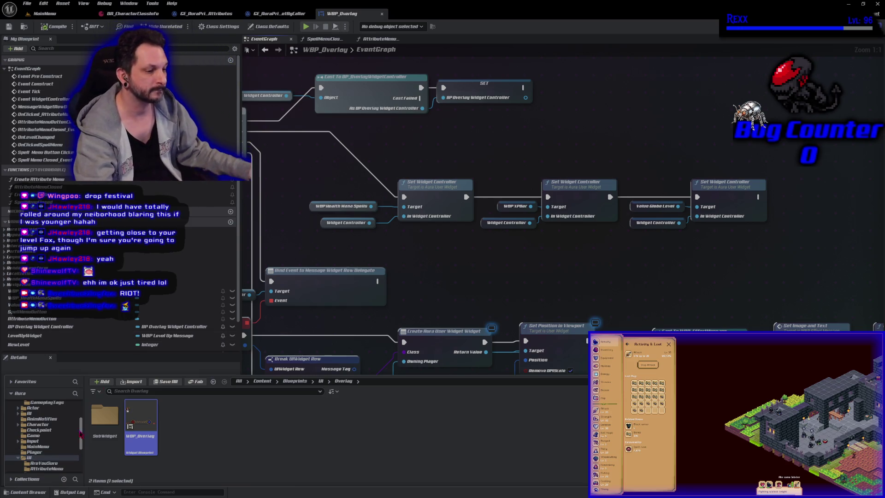
double_click(104, 417)
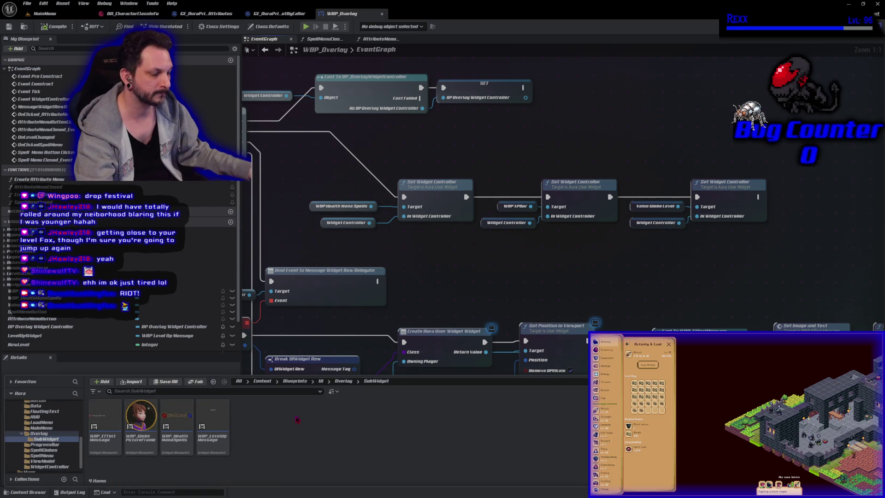
key("alt+Left")
key("alt+Left")
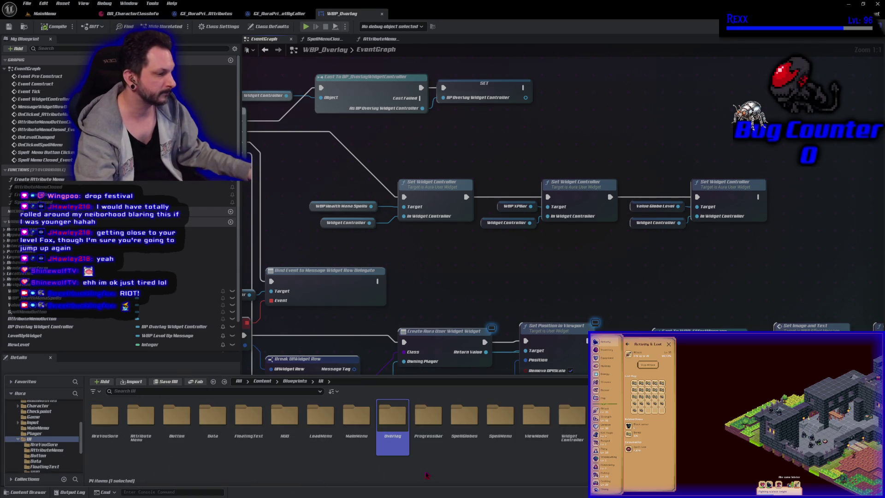
double_click(464, 442)
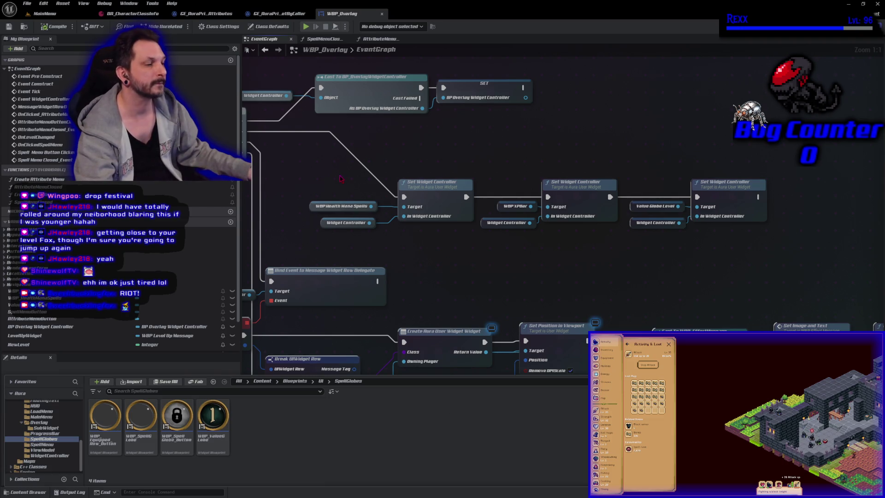
left_click(227, 430)
double_click(227, 430)
- Recentre the globe in WBP_ValueGlobe's designer, then switch to its EventGraph
scroll(438, 318, "up", 4)
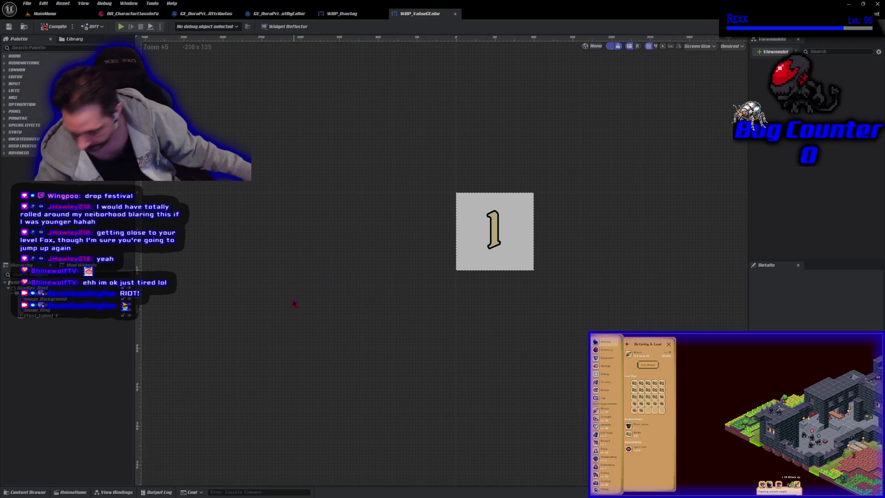
scroll(501, 268, "up", 2)
left_click_drag(486, 305, 442, 358)
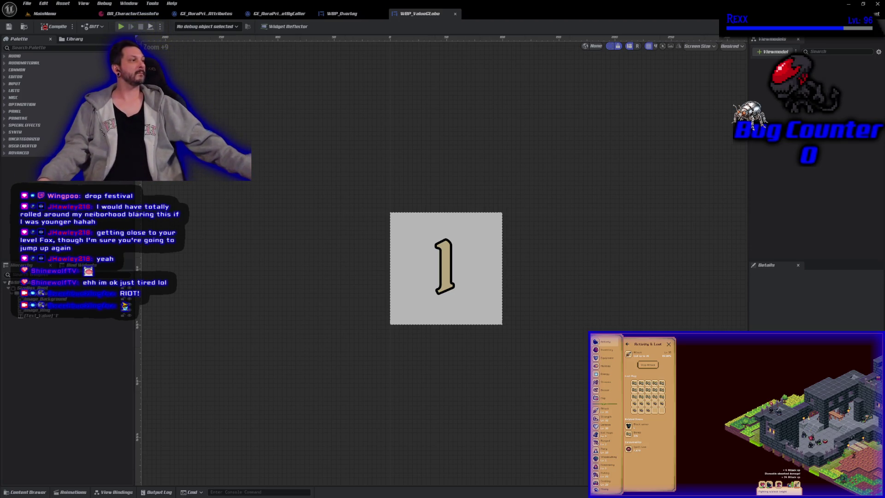
left_click(868, 26)
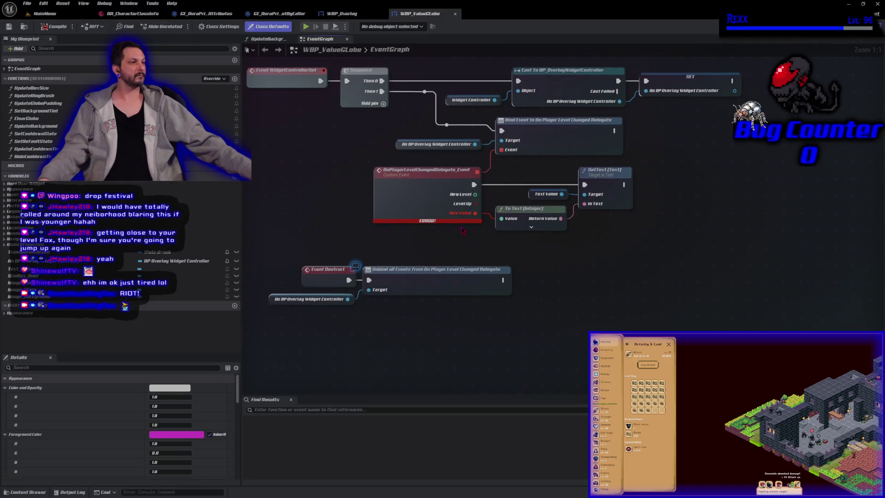
- Refresh OnPlayerLevelChanged, feed New Level into To Text (Integer), compile, and close WBP_ValueGlobe
right_click(442, 203)
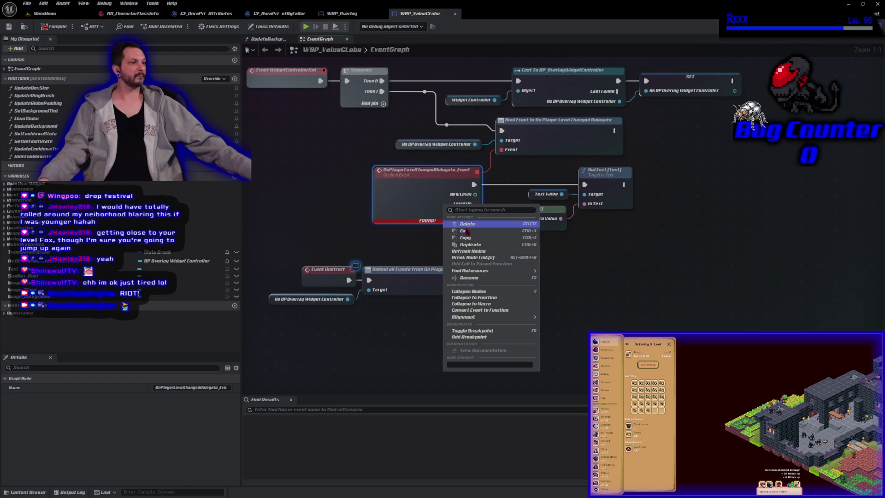
left_click(475, 255)
left_click_drag(475, 195, 501, 219)
left_click(55, 27)
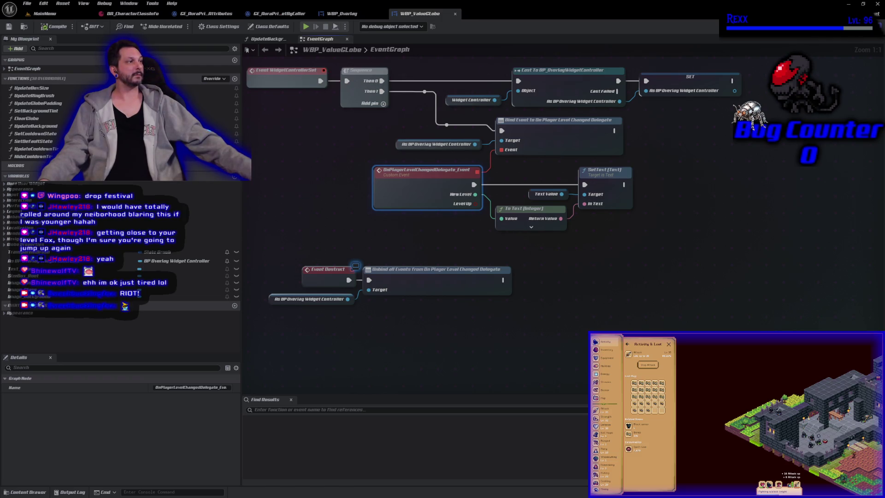
left_click(861, 26)
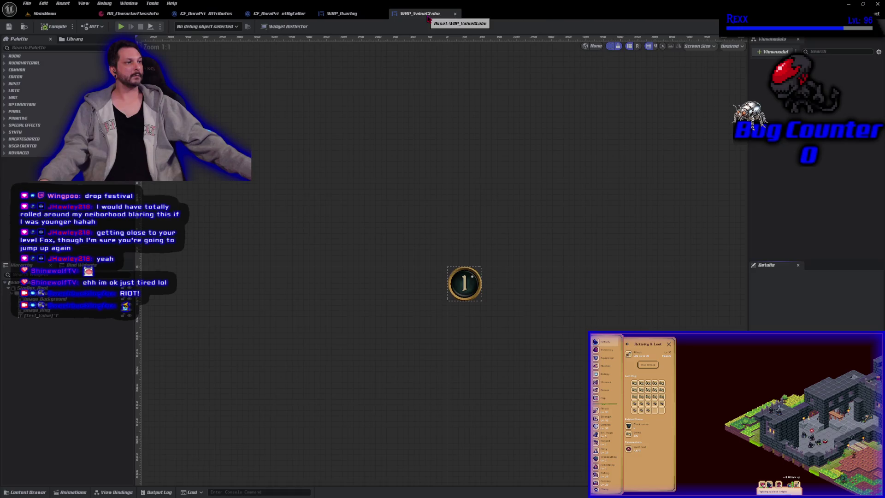
middle_click(422, 16)
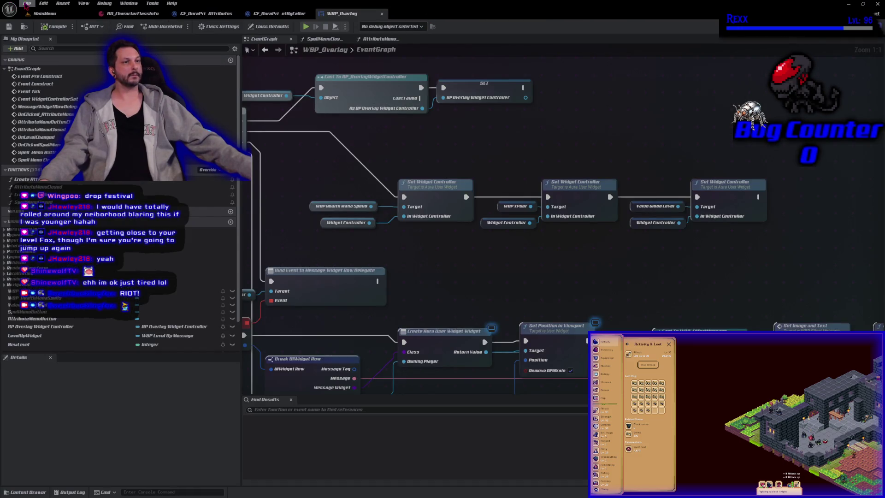
- Save all edited blueprints with File > Save All and switch to GitHub Desktop
left_click(26, 4)
left_click(42, 62)
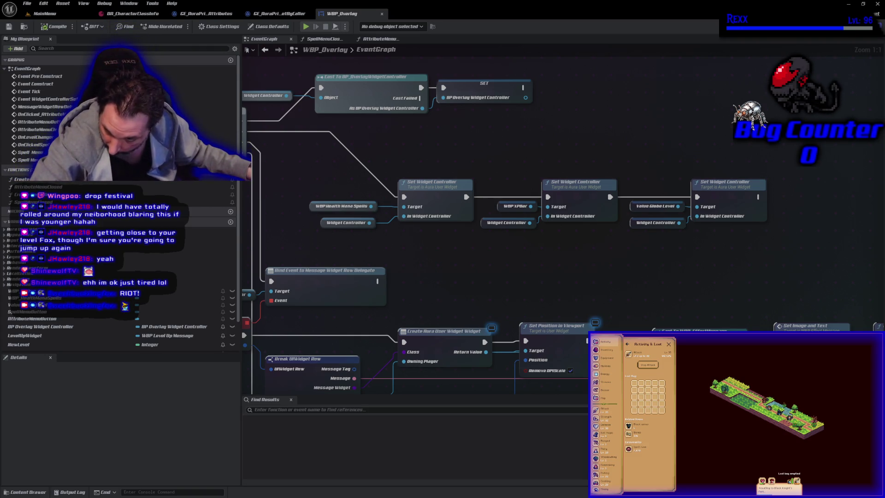
key("alt+Tab")
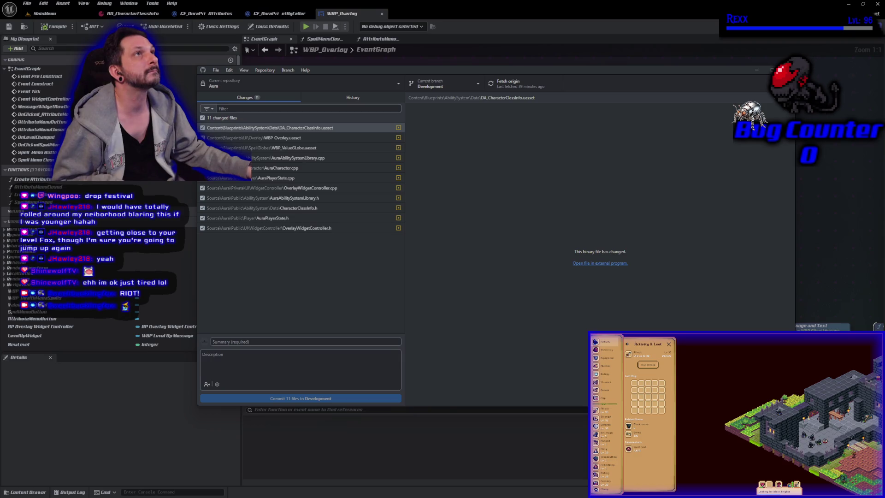
- Commit the 11 files to Development as 'Initializing Attributes From Disk', push to origin, return to Unreal
left_click(255, 342)
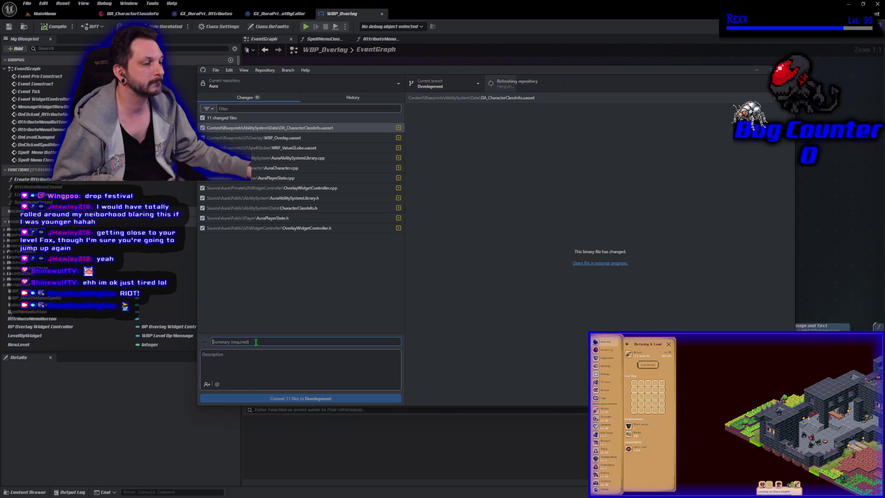
type("Initializing Attributes From Disk")
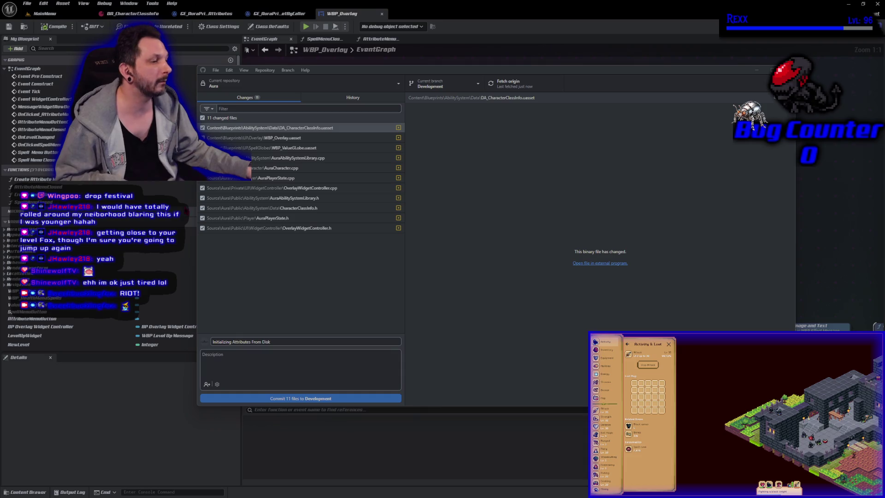
left_click(255, 399)
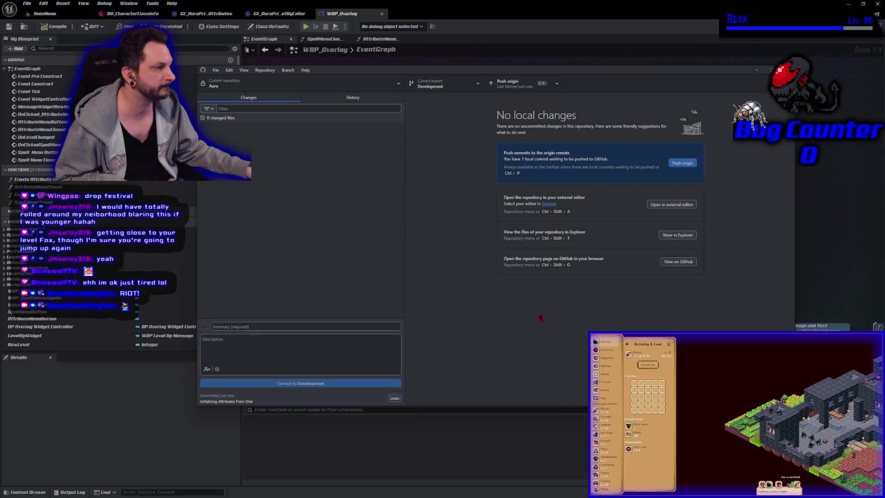
left_click(682, 163)
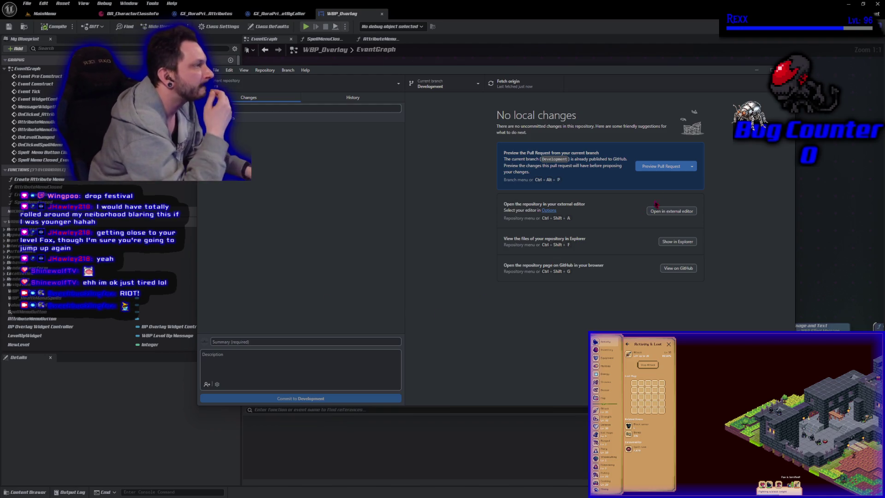
left_click(757, 70)
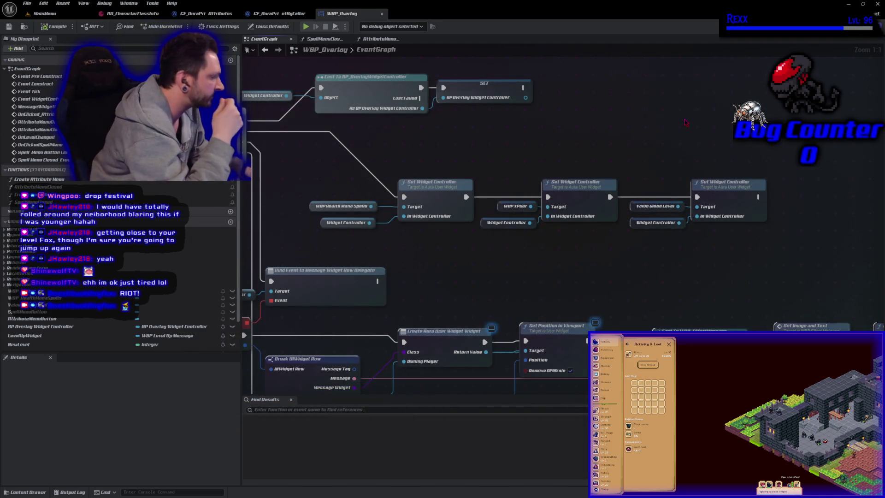
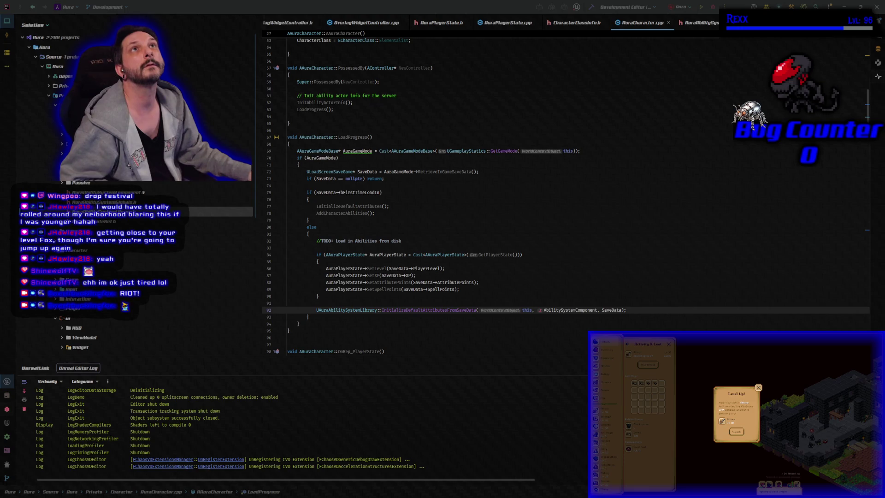
- Close all open code tabs in the editor
right_click(283, 23)
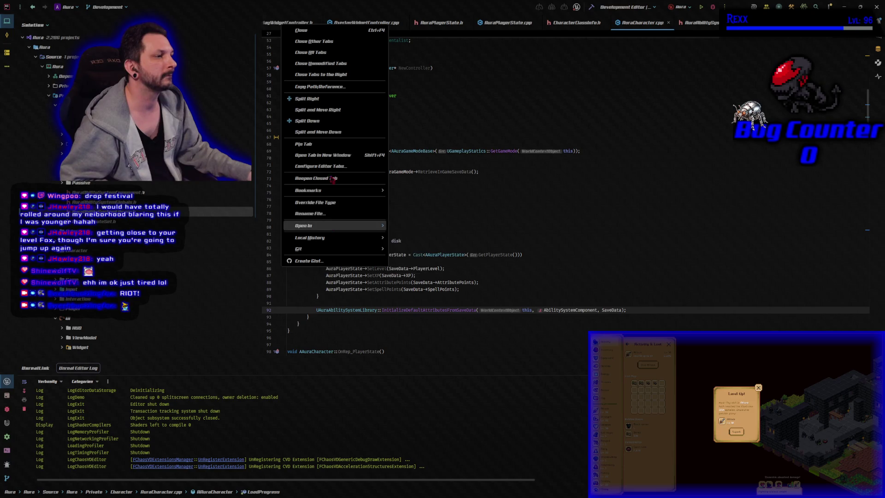
key("Escape")
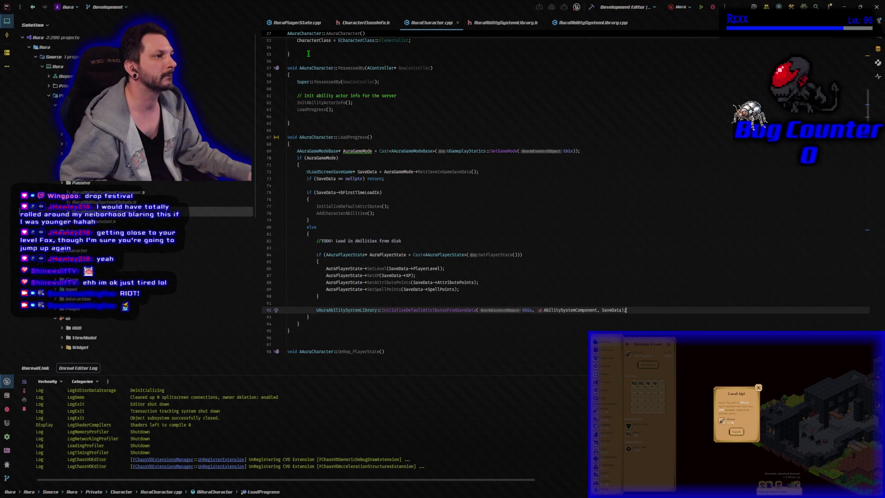
right_click(286, 24)
left_click(312, 52)
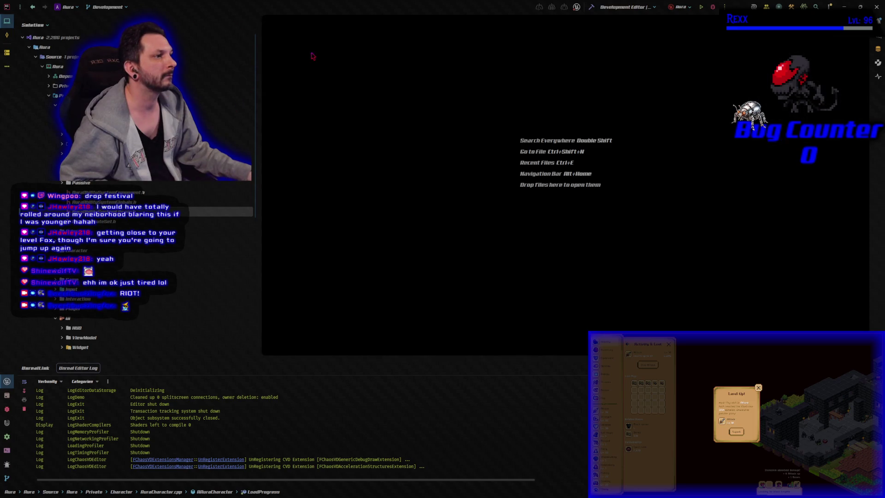
- Expand the Public source folders down to ViewModel and open MVVM_LoadSlot.h
left_click(50, 95)
left_click(56, 163)
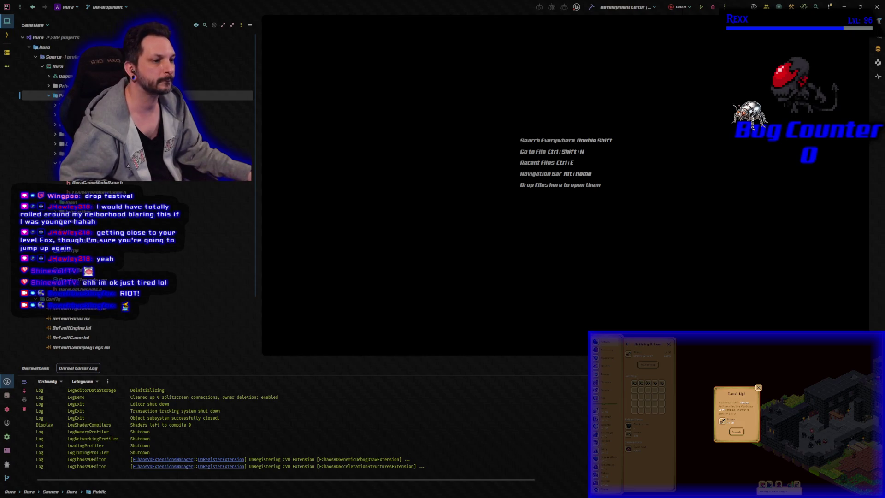
left_click(55, 241)
left_click(62, 250)
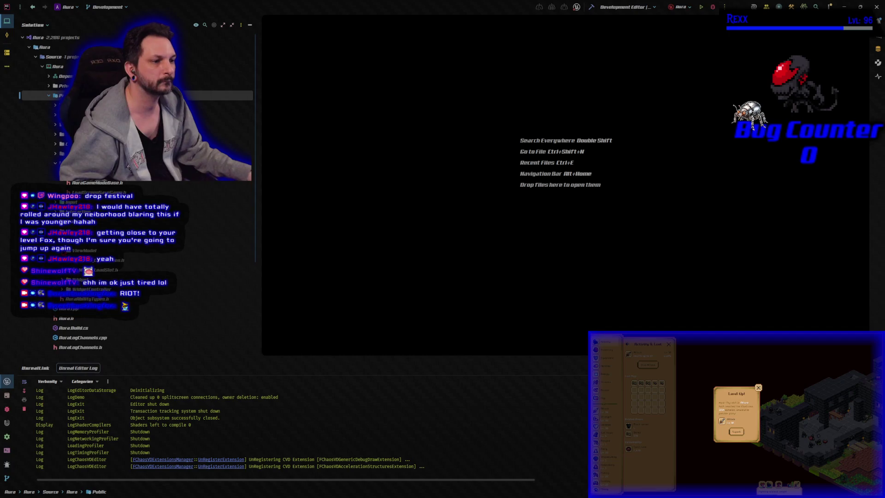
double_click(106, 270)
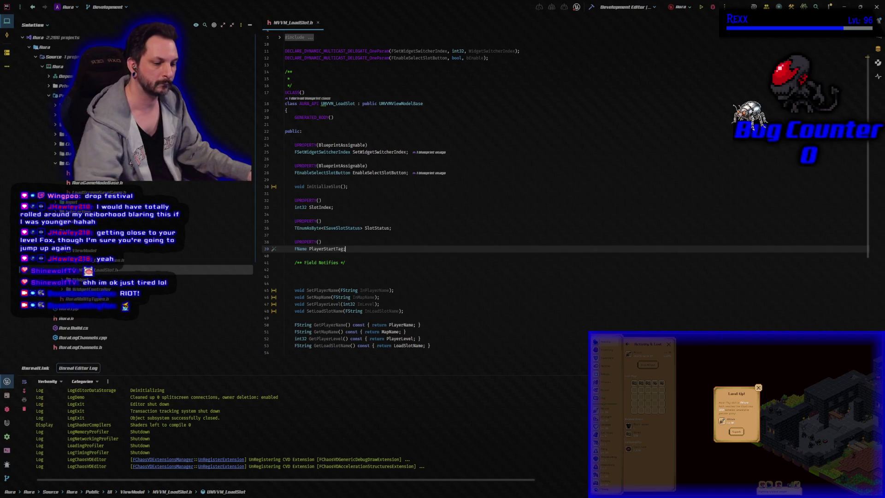
- Open MVVM_LoadSlot.cpp, LoadScreenSaveGame.h and LoadScreenSaveGame.cpp, then return to MVVM_LoadSlot.h
key("alt+o")
double_click(99, 192)
key("alt+o")
left_click(293, 22)
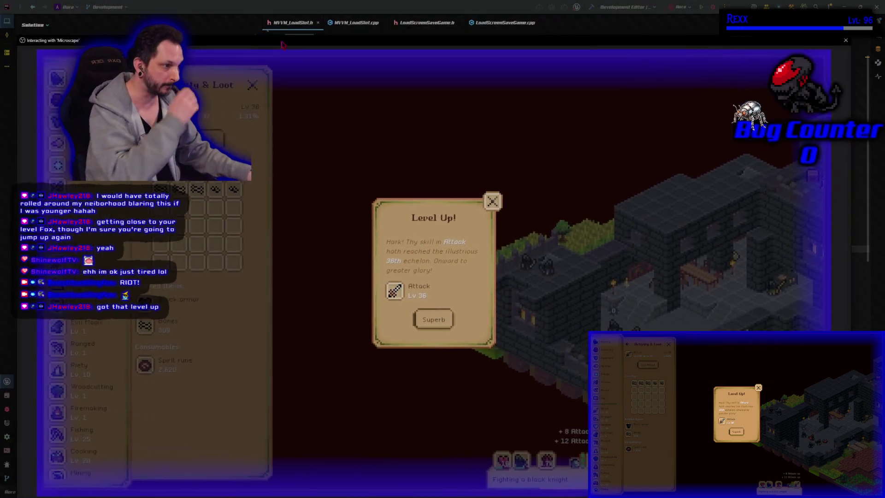
- Dismiss the Attack level 36 Level Up notice with Superb
left_click(446, 295)
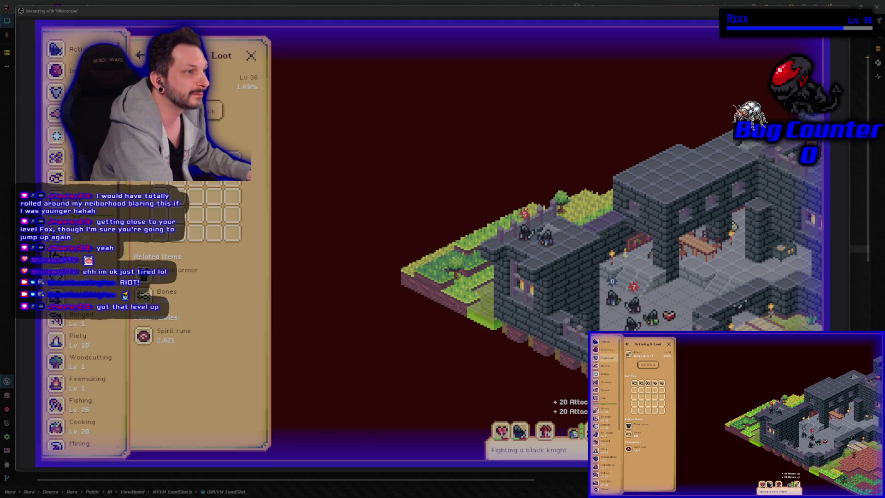
- Glance at the Attack guidebook, then eat two lobsters during the black knight fight
left_click(69, 225)
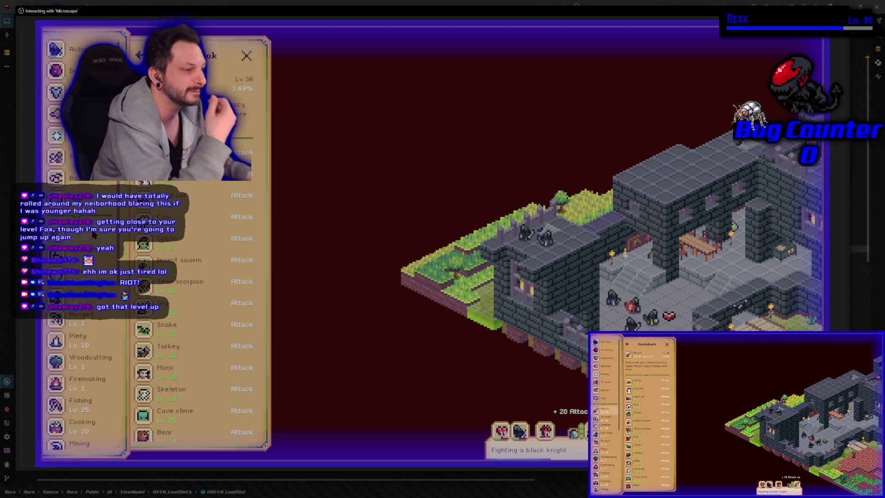
left_click(55, 49)
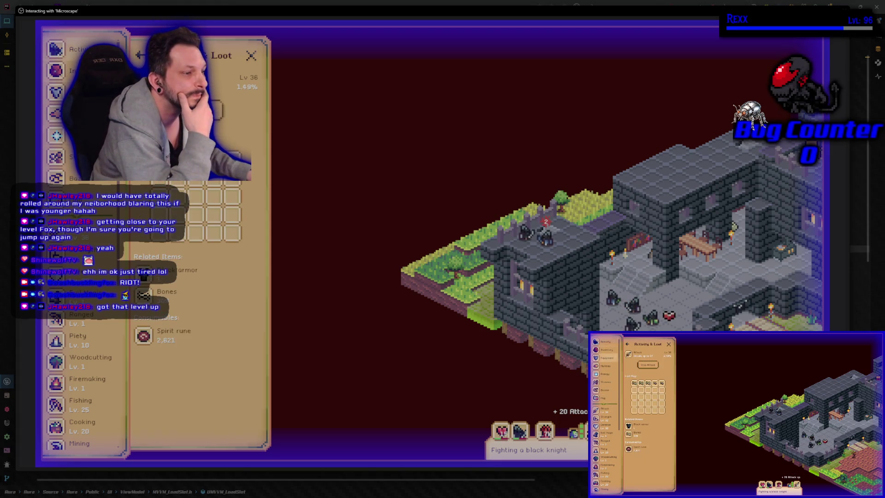
left_click(543, 435)
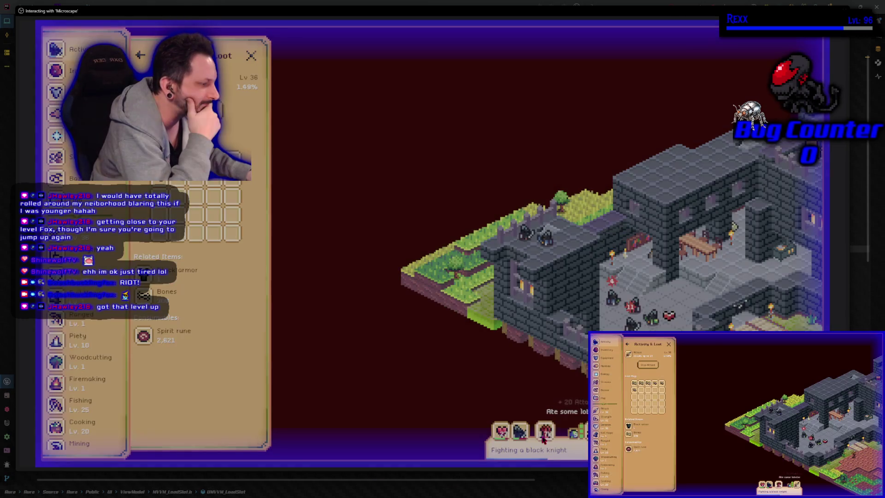
left_click(543, 436)
left_click(544, 435)
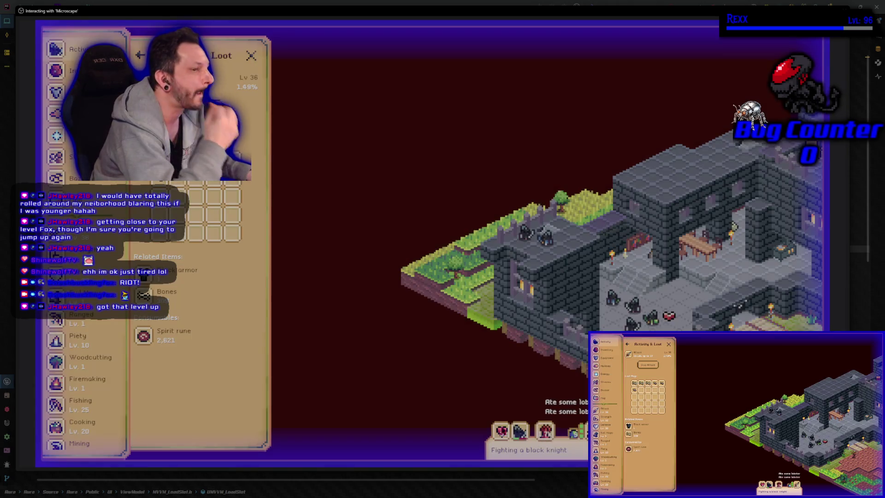
- Bring up the inventory item list showing Bones and Bronze arrows
scroll(83, 244, "down", 3)
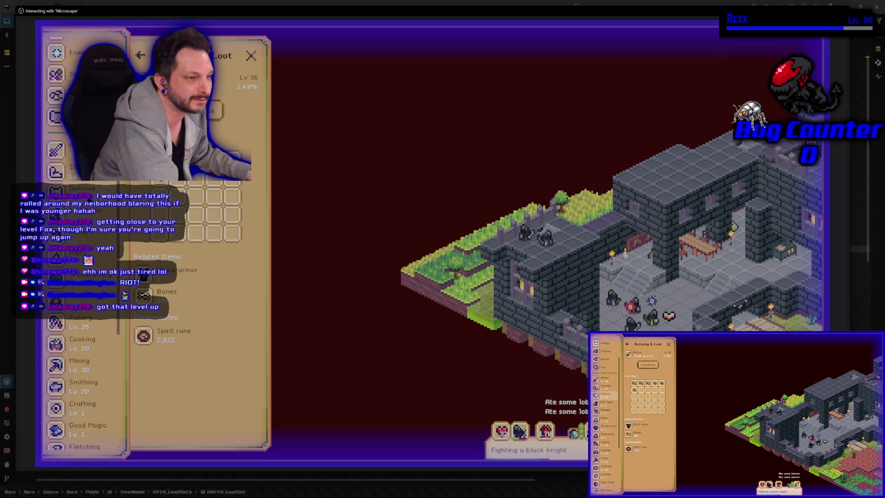
scroll(90, 364, "up", 3)
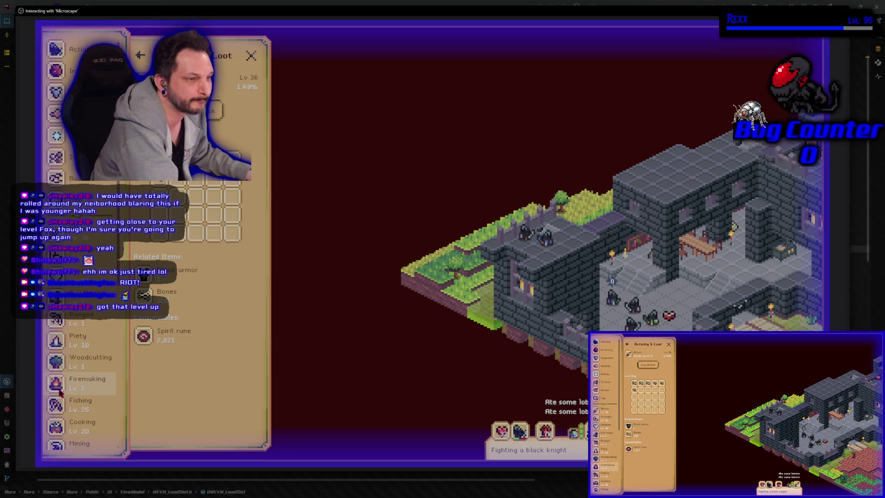
left_click(72, 64)
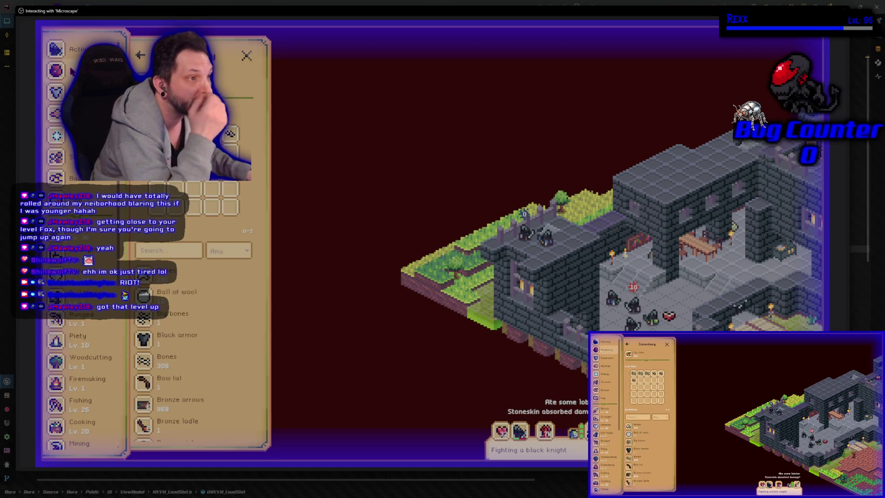
- Reopen the inventory and view the Lobster item's details
left_click(72, 58)
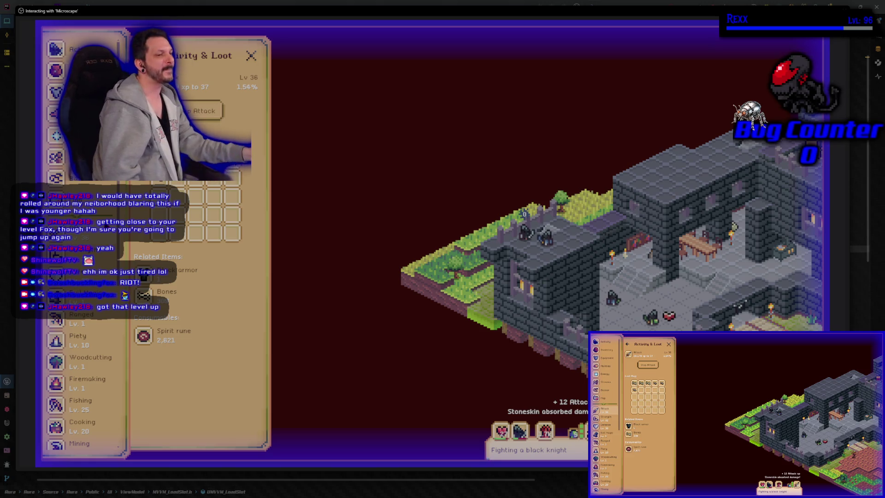
left_click(58, 70)
scroll(165, 347, "down", 5)
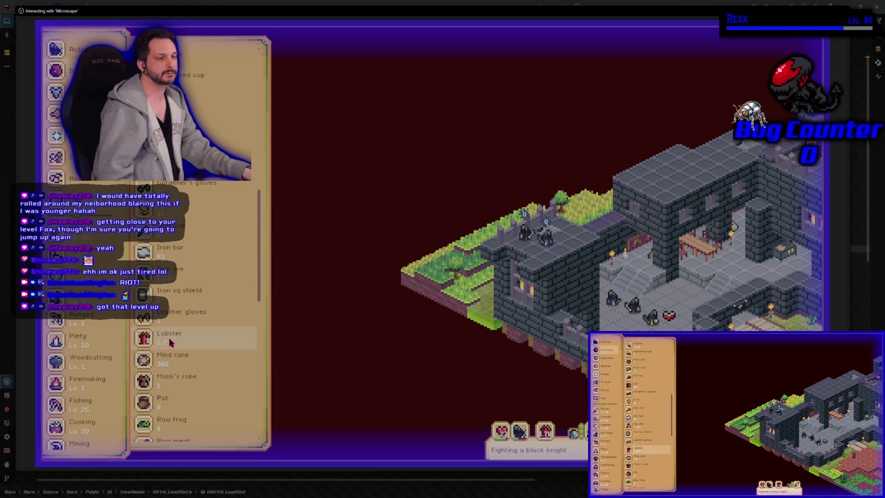
left_click(167, 342)
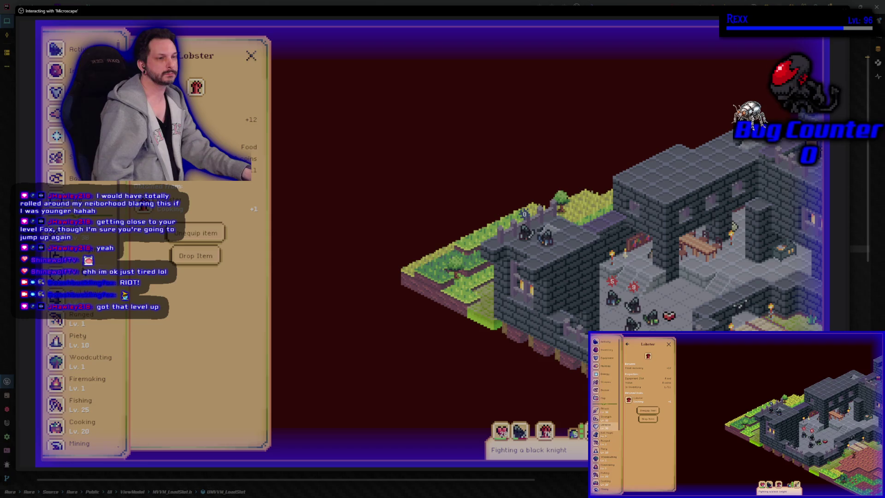
left_click(56, 71)
- Scroll down to Swordfish and view its details, a food healing 14
scroll(167, 351, "down", 3)
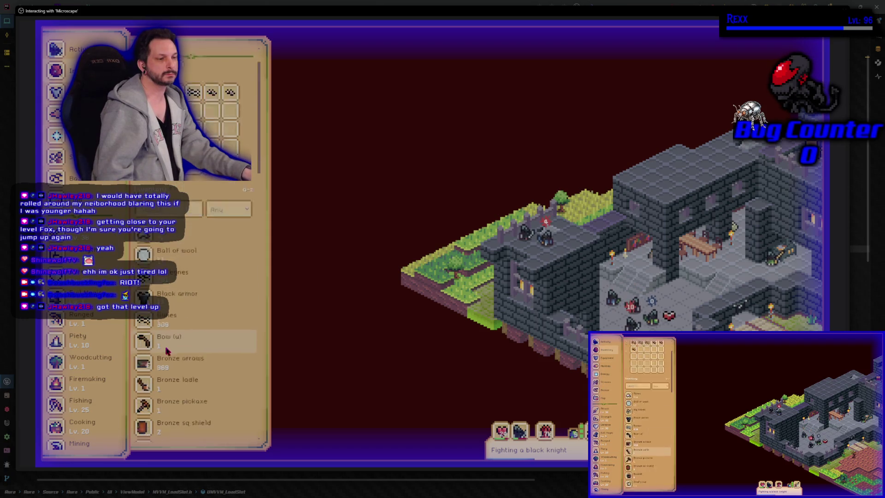
scroll(167, 350, "down", 6)
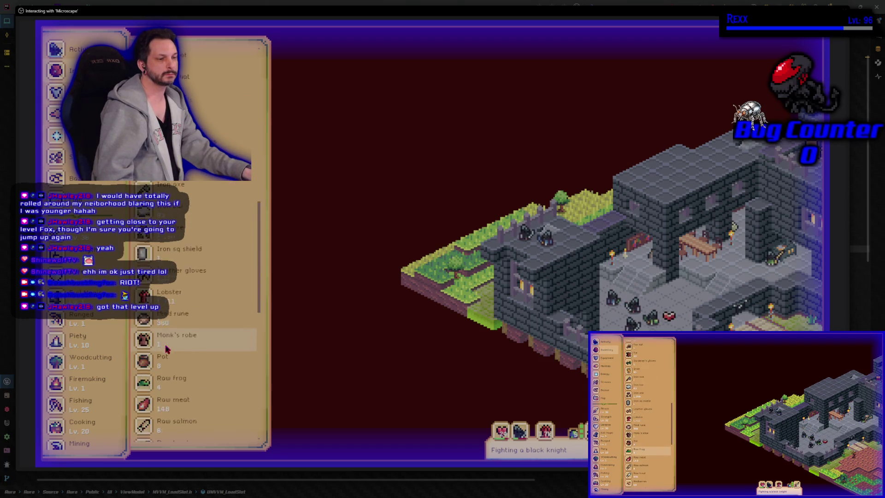
scroll(167, 348, "down", 4)
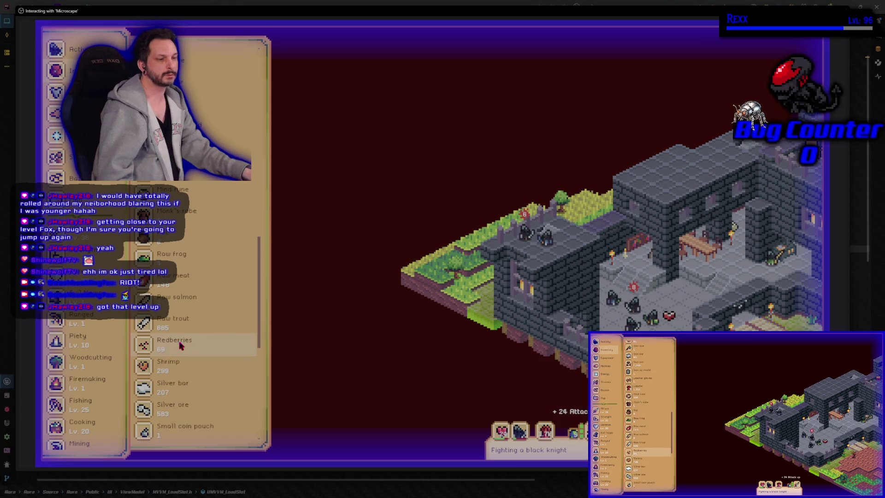
scroll(180, 346, "down", 3)
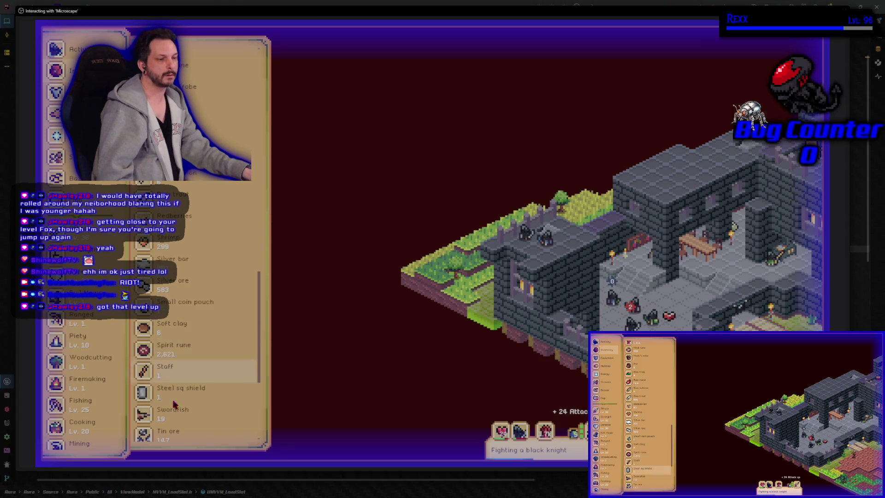
left_click(175, 402)
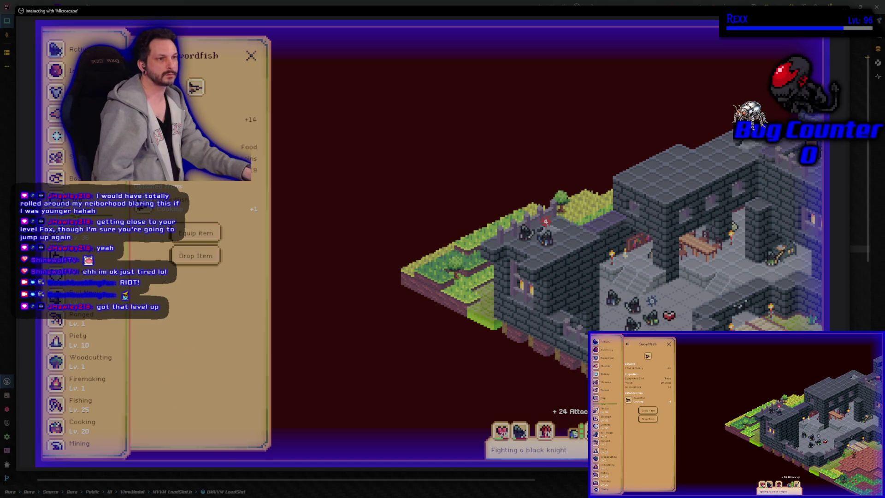
left_click(141, 55)
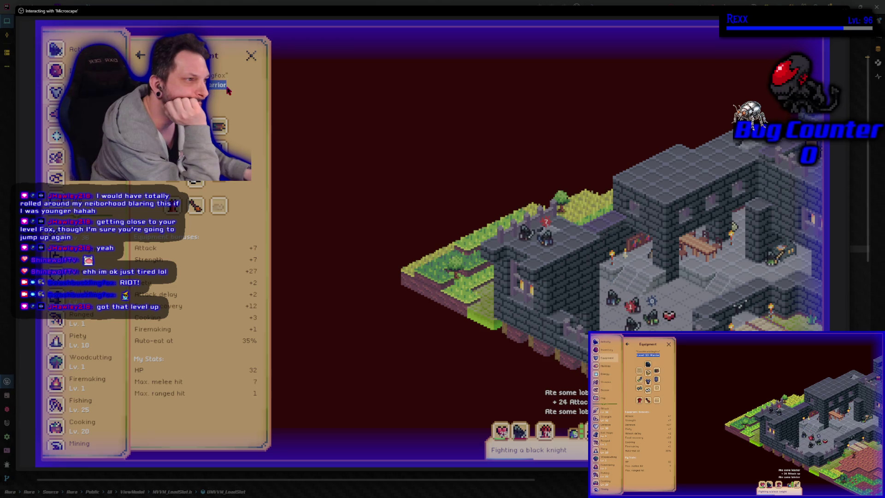
- Select the class title in Equipment, then open the Attack guidebook at level 36
left_click_drag(198, 85, 226, 85)
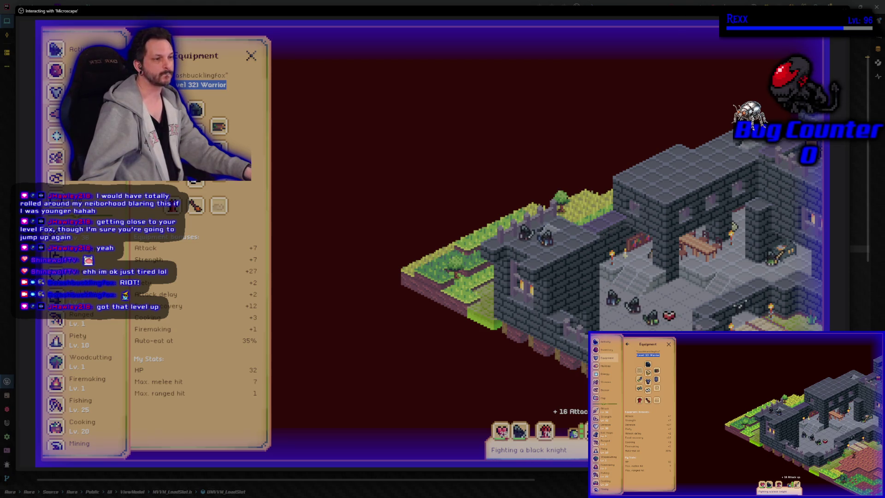
left_click(56, 232)
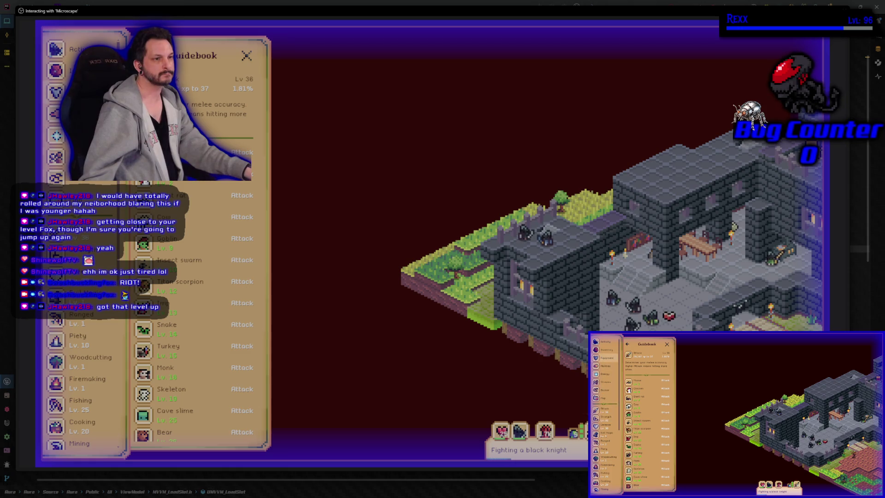
left_click(57, 178)
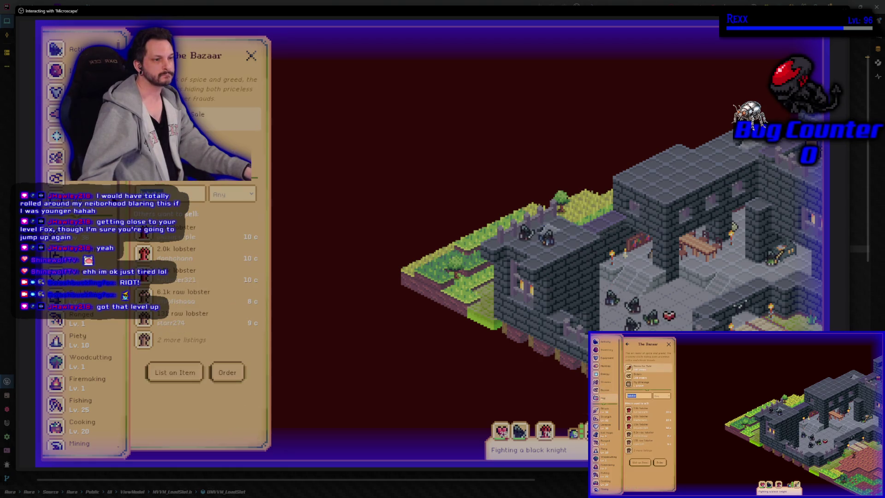
type("scimitar")
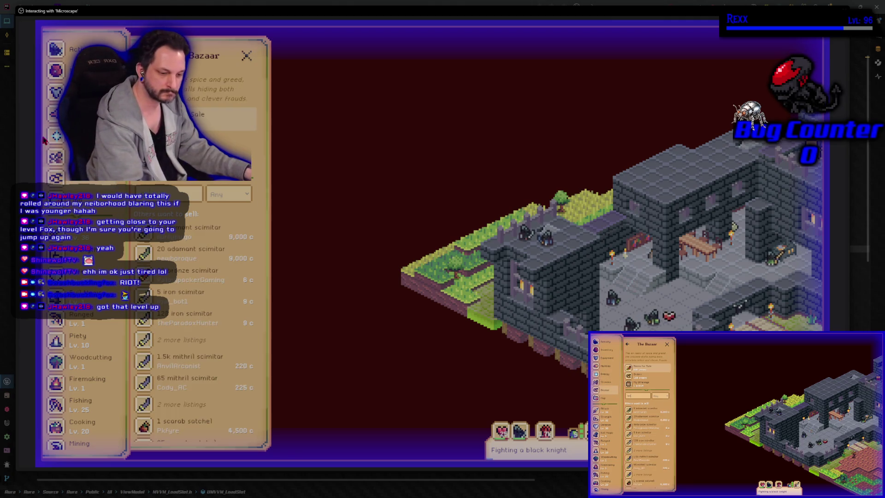
left_click(214, 226)
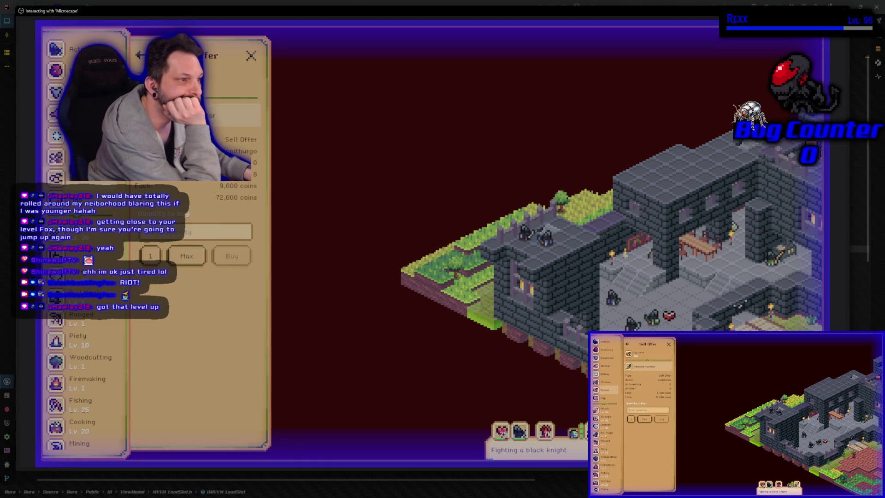
left_click(198, 115)
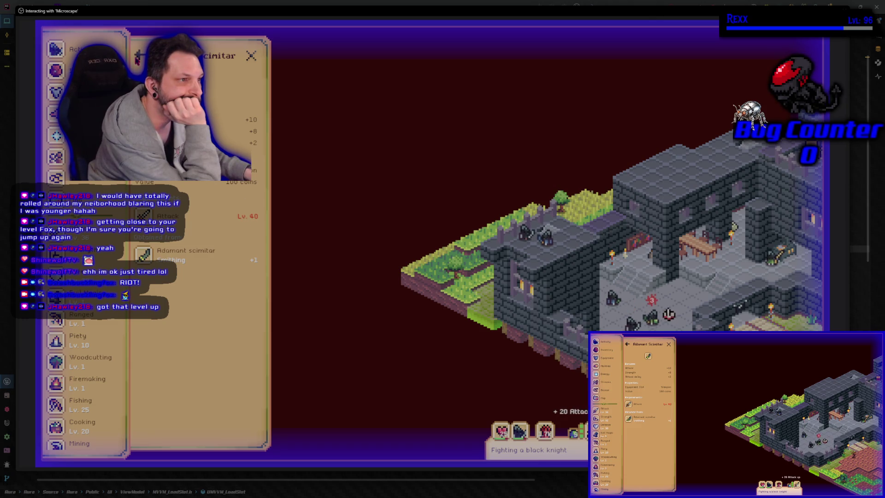
left_click(138, 55)
left_click(138, 56)
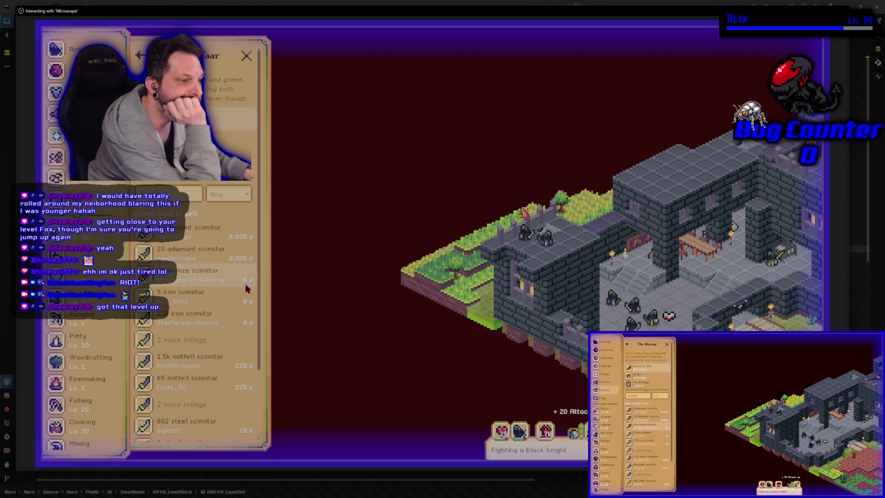
scroll(221, 304, "down", 2)
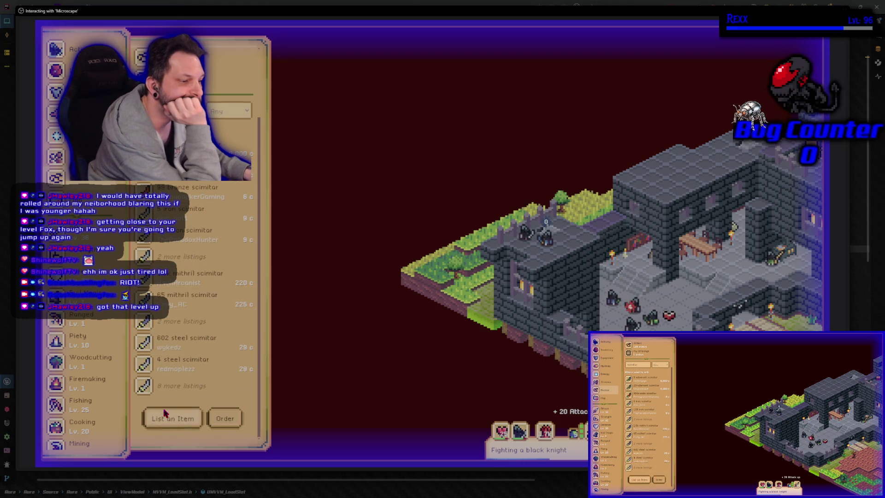
left_click(175, 386)
scroll(169, 381, "down", 2)
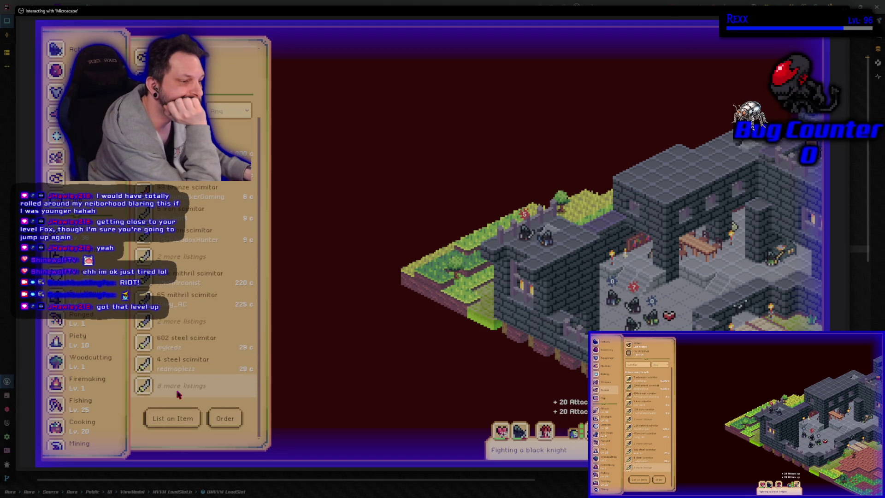
left_click(176, 388)
scroll(176, 387, "down", 2)
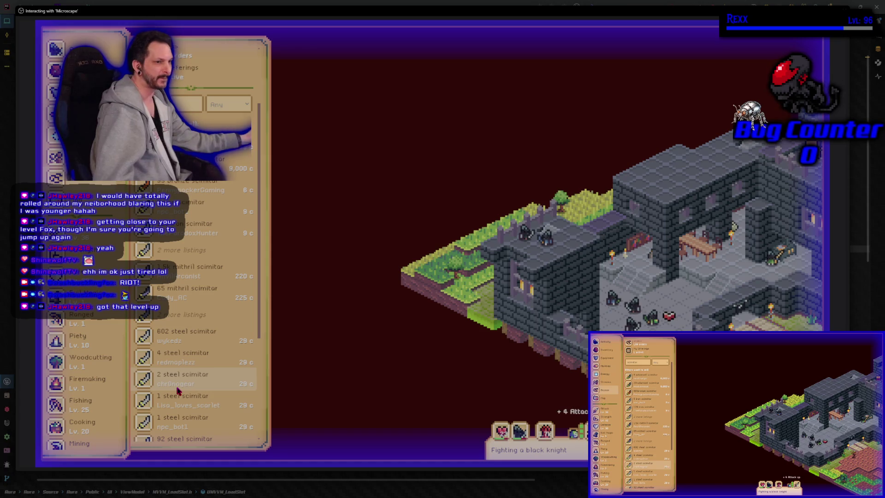
left_click(89, 242)
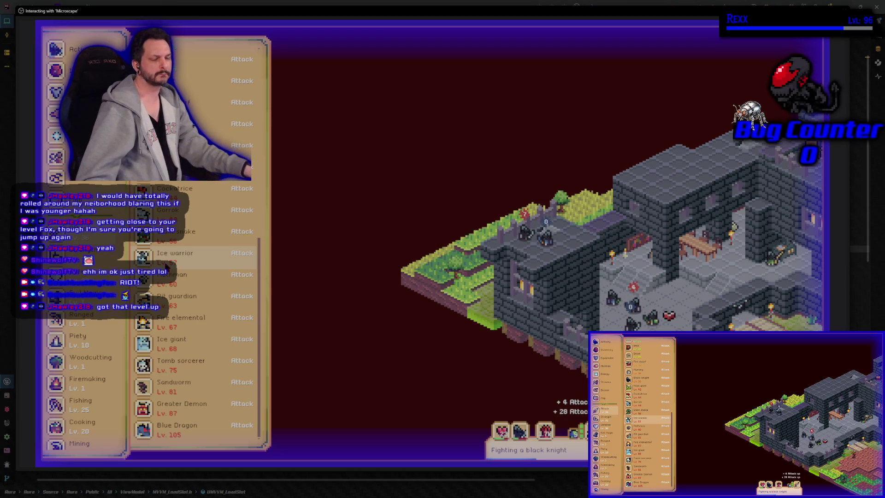
- Browse the Piety, Smithing, Mining, Cooking, Fishing and Firemaking guidebooks
left_click(94, 343)
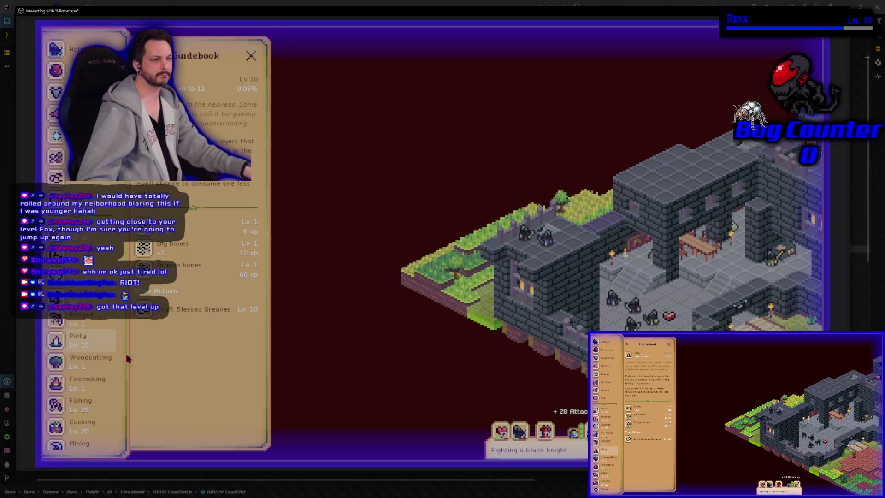
scroll(103, 379, "down", 3)
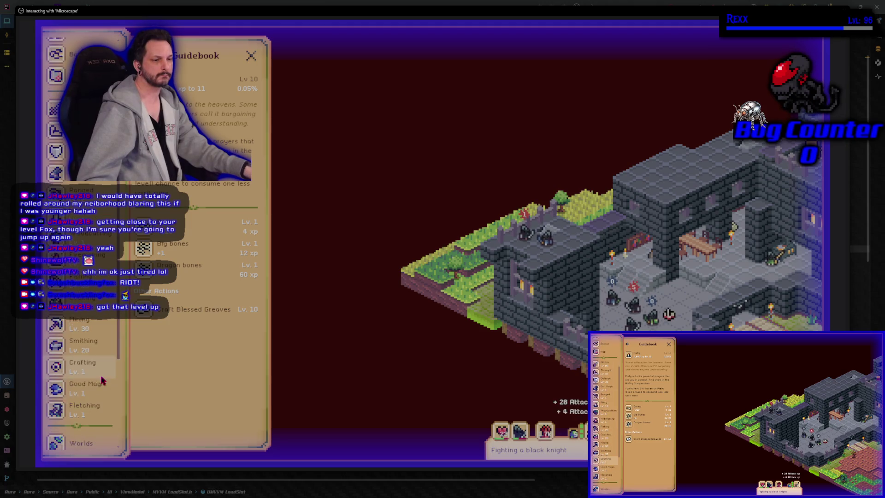
left_click(85, 349)
scroll(159, 363, "down", 10)
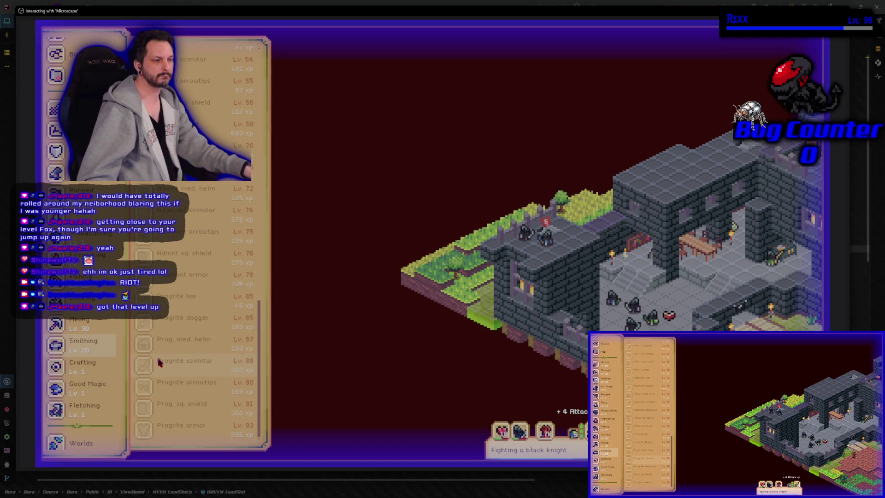
left_click(79, 323)
left_click(79, 299)
scroll(206, 362, "down", 10)
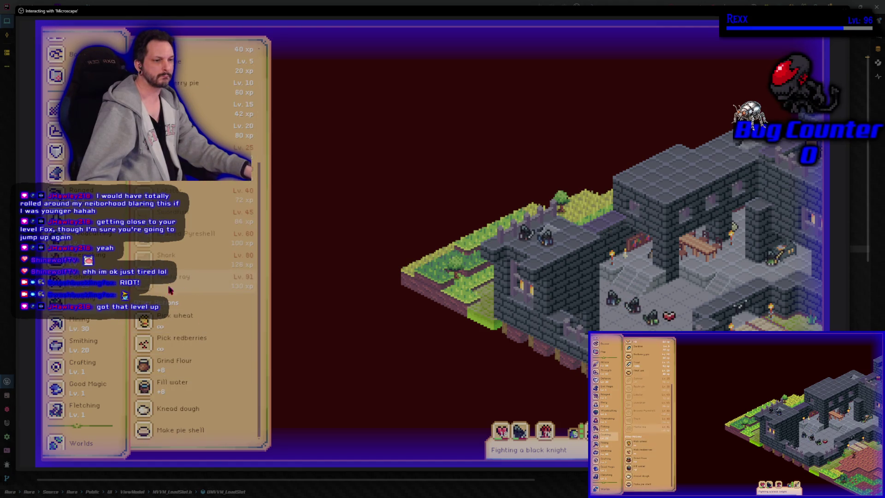
left_click(78, 276)
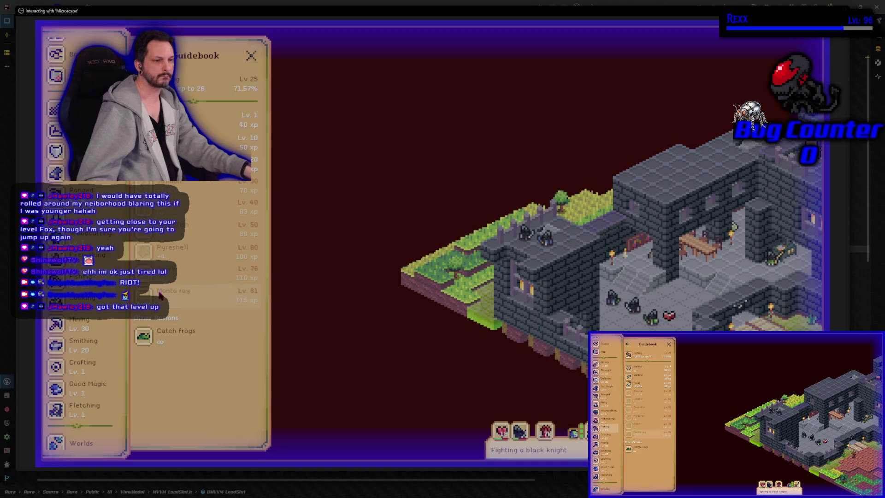
left_click(78, 254)
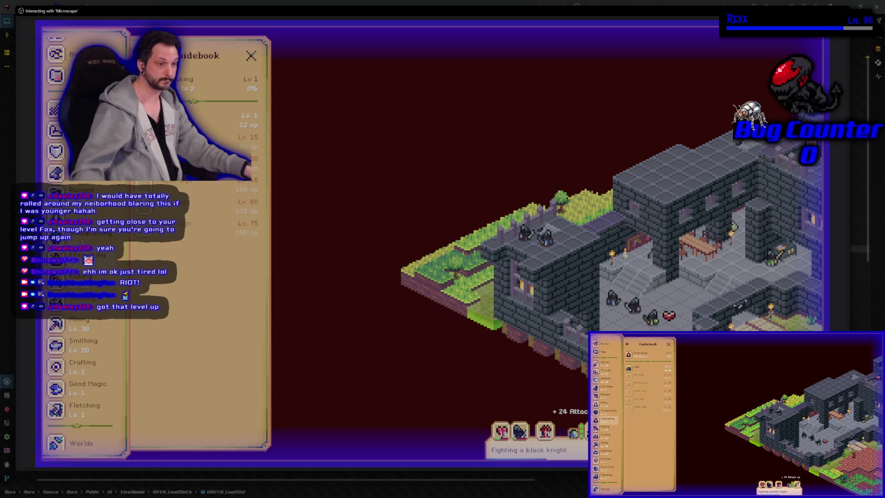
- Browse Woodcutting and Ranged, open Evil Magic, and view the Mouse monster's details
left_click(96, 235)
left_click(81, 193)
scroll(207, 295, "down", 10)
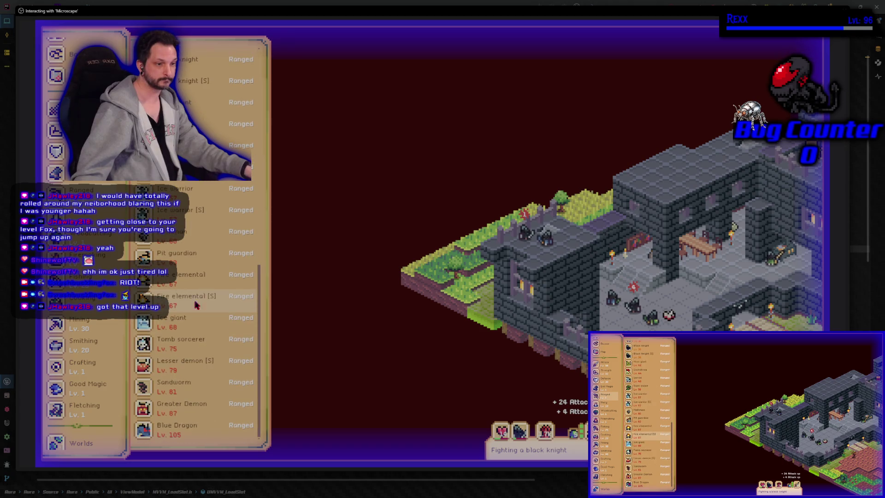
left_click(76, 172)
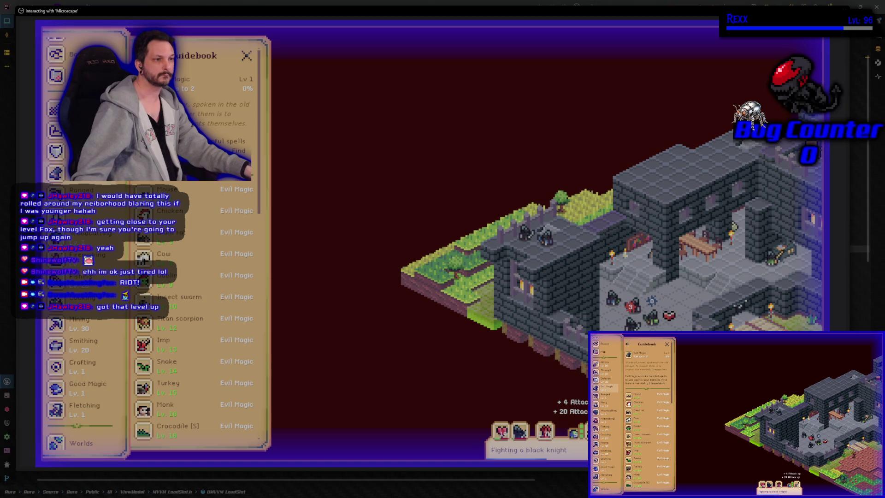
left_click(205, 188)
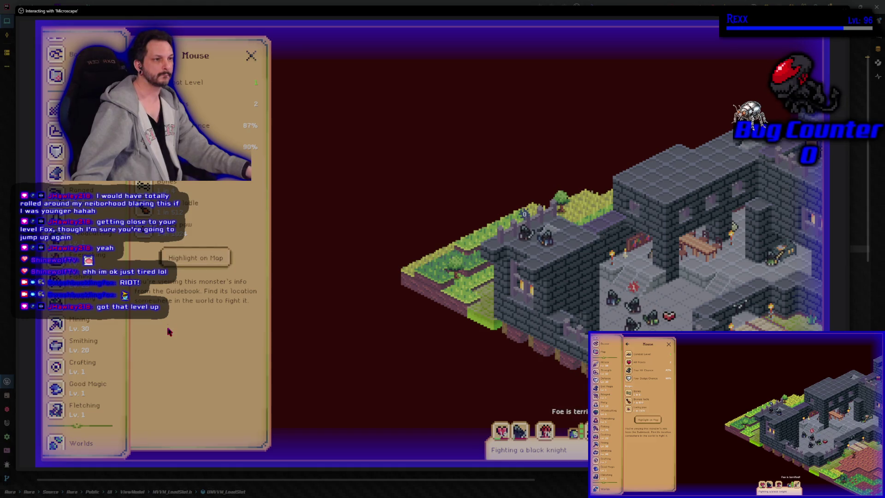
key("Escape")
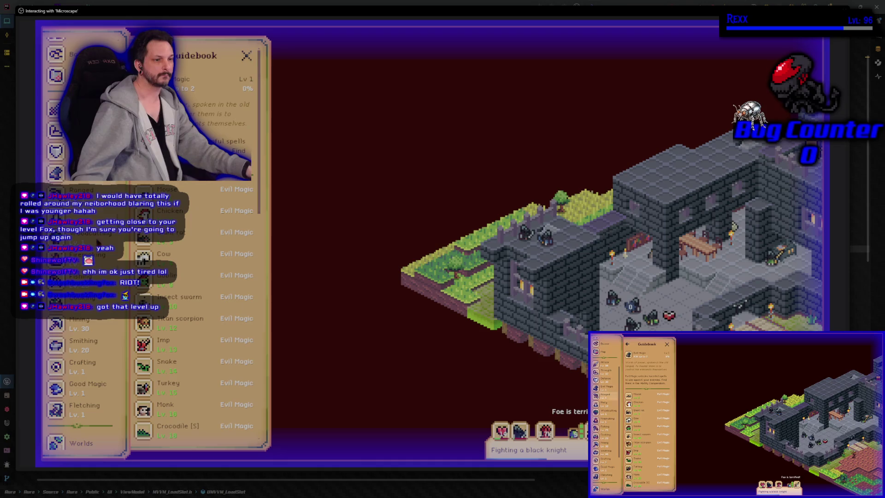
left_click(85, 387)
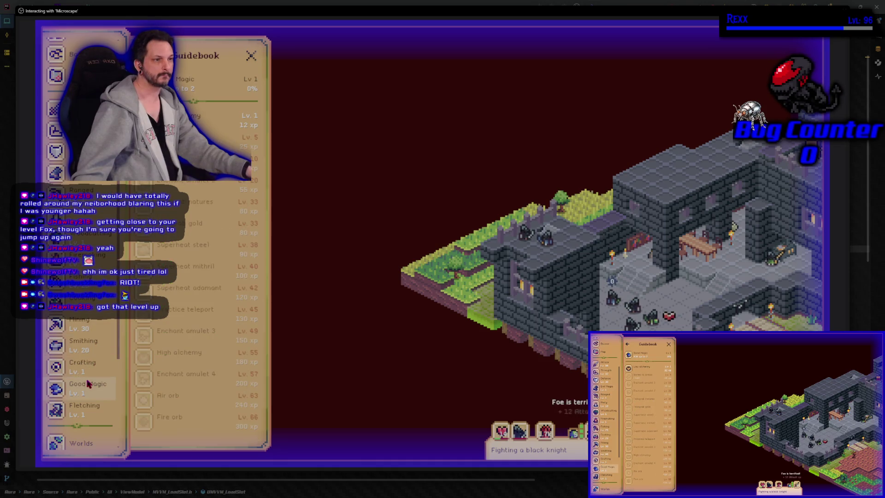
left_click(226, 120)
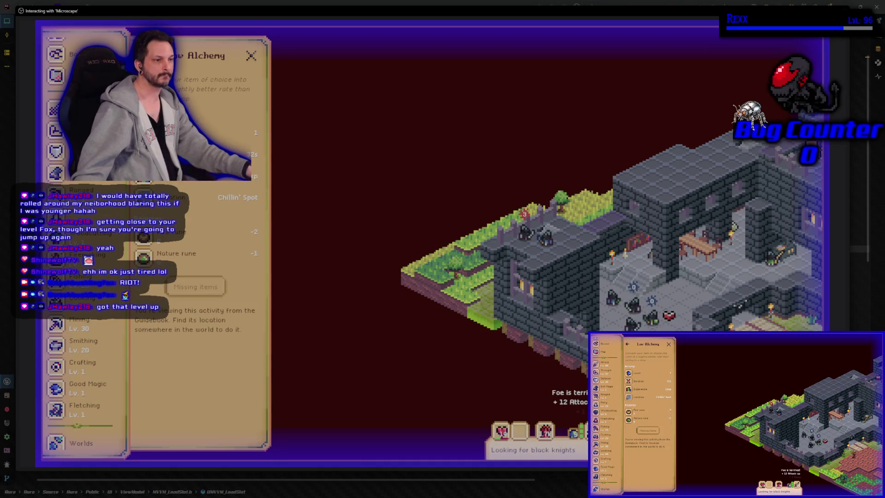
left_click(85, 387)
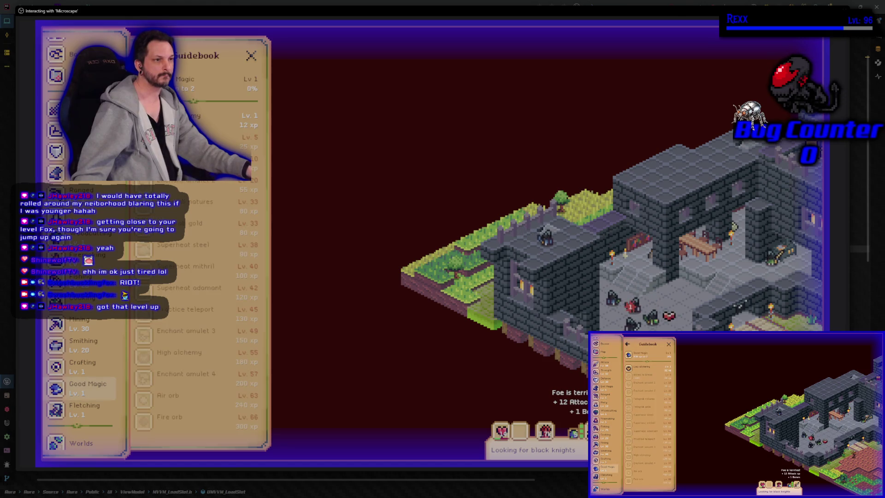
left_click(69, 173)
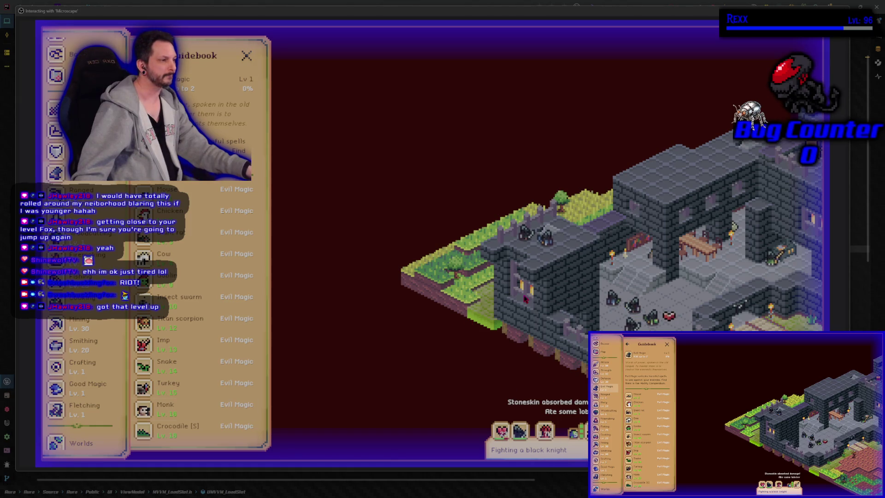
scroll(171, 321, "down", 3)
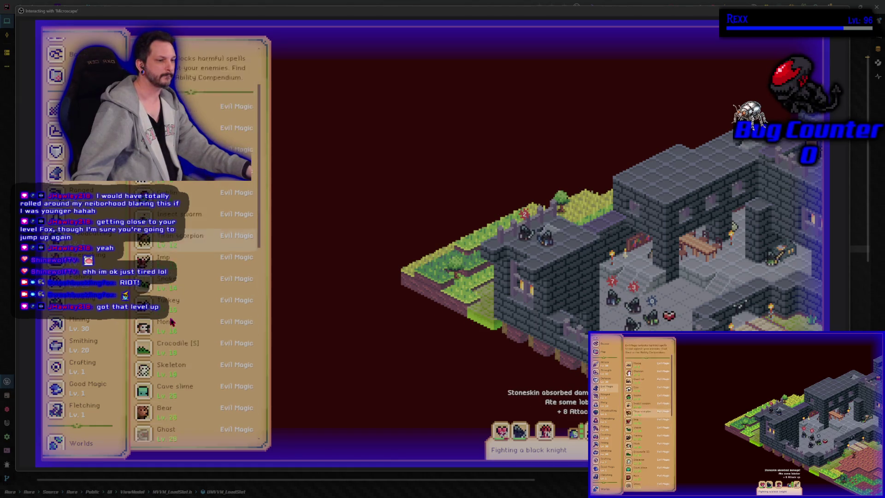
scroll(171, 322, "down", 7)
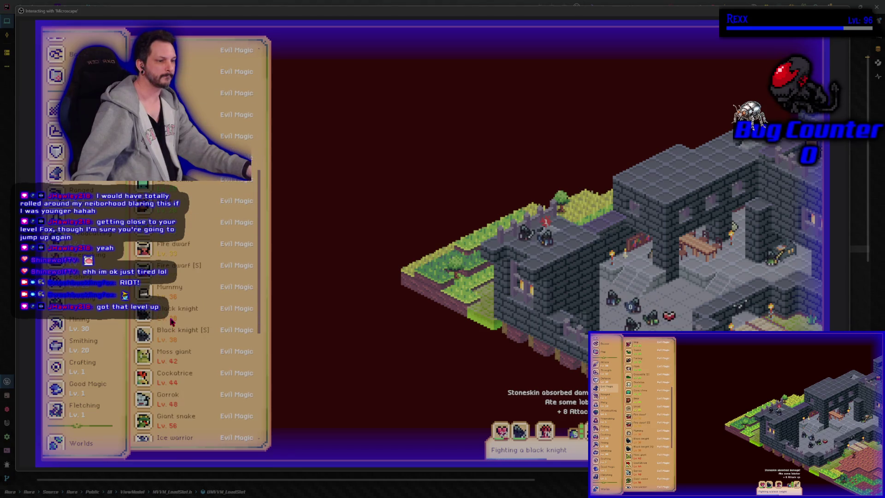
scroll(172, 321, "down", 2)
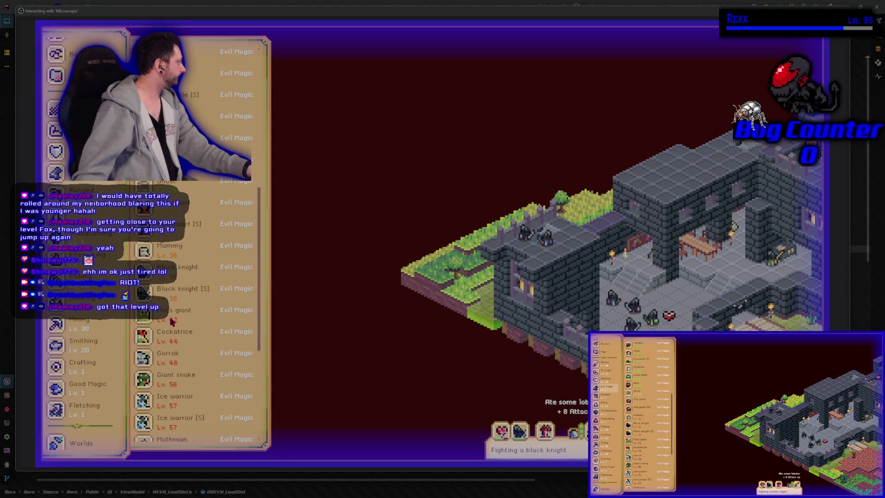
scroll(205, 304, "up", 15)
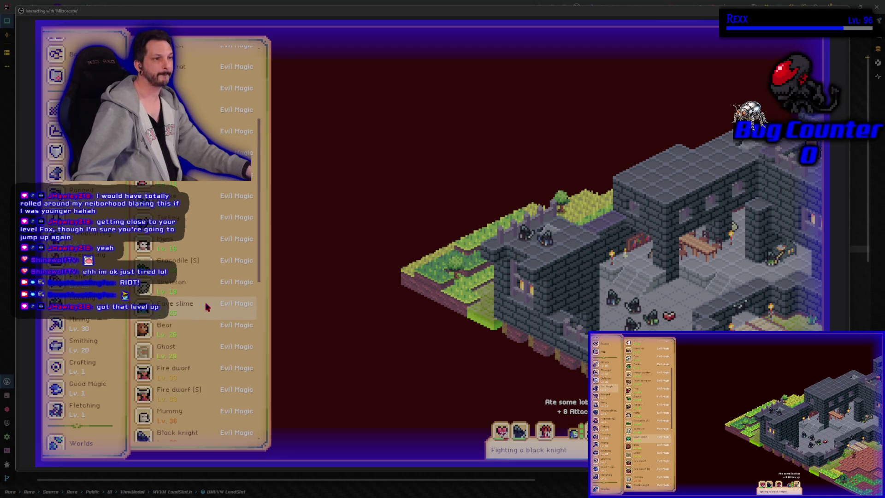
key("Escape")
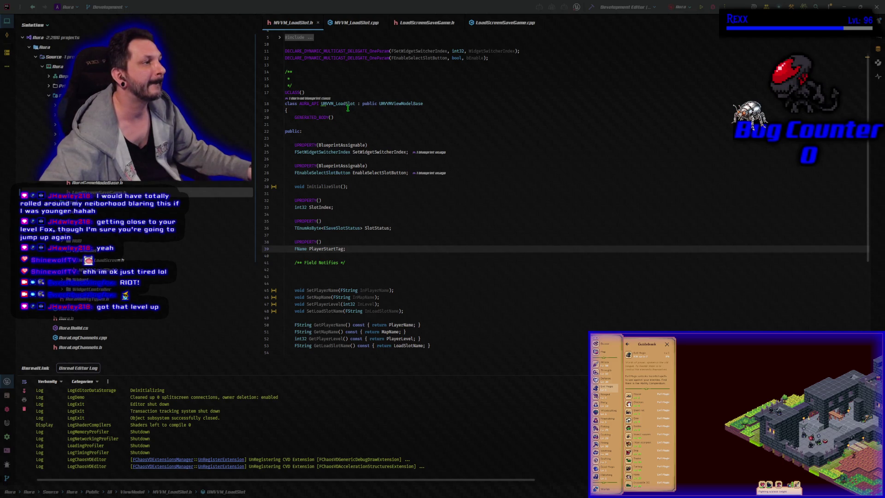
- Expand the folded #include lines in MVVM_LoadSlot.h and place the cursor at SetLoadSlotName
scroll(349, 110, "up", 1)
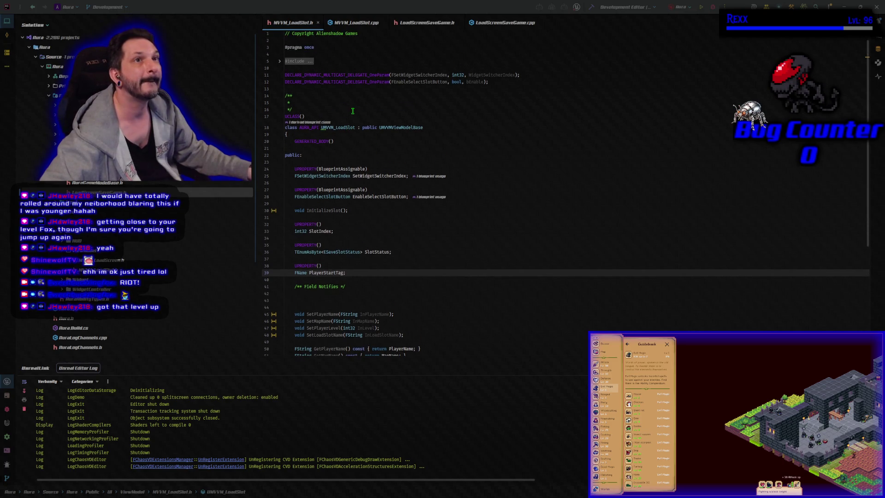
left_click(278, 61)
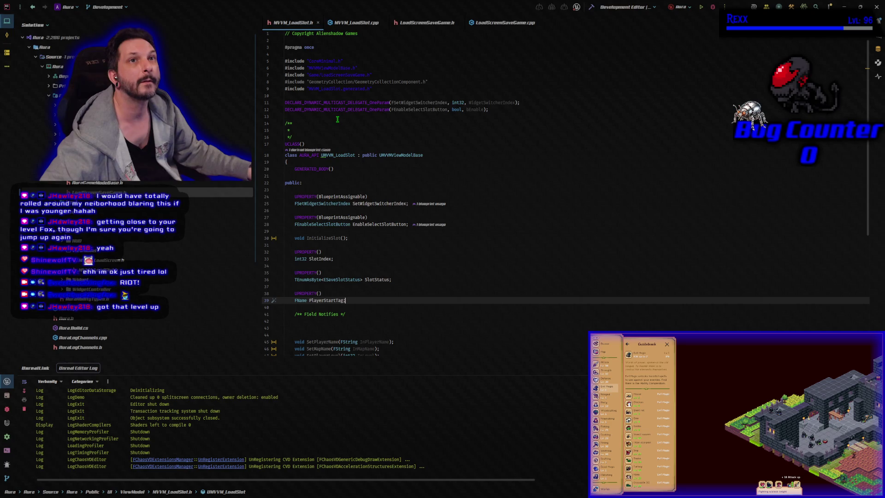
scroll(491, 255, "down", 5)
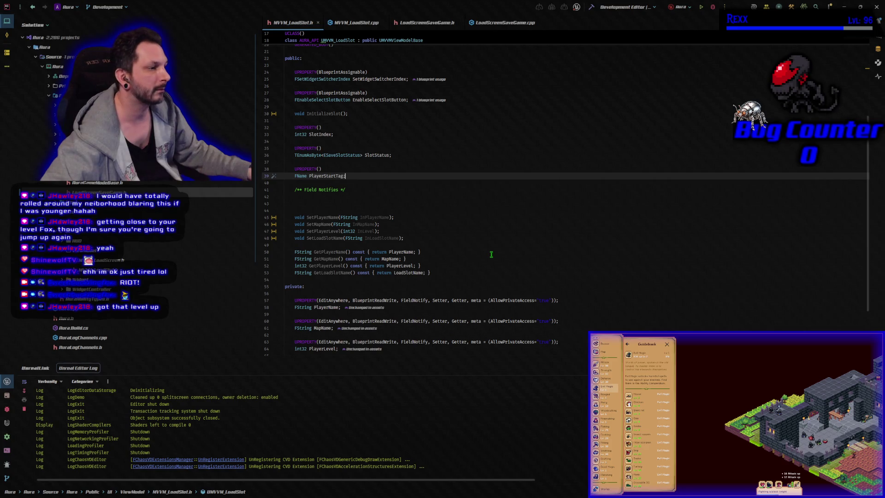
scroll(491, 254, "up", 4)
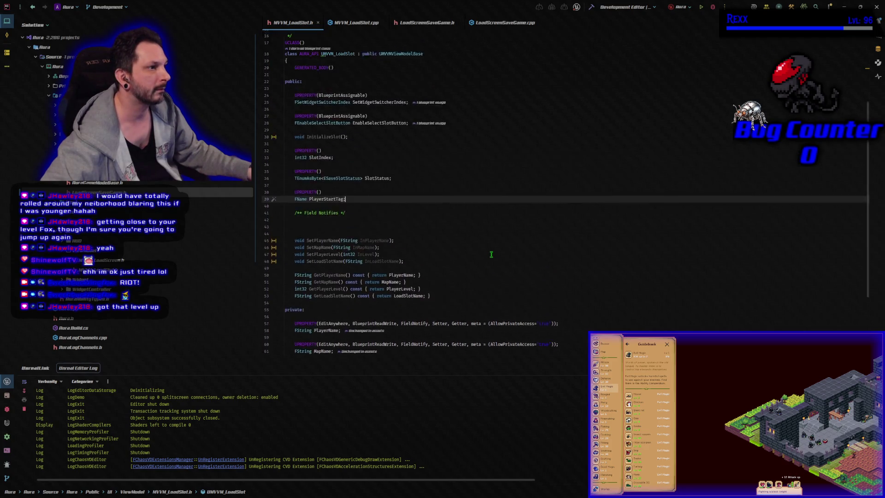
scroll(491, 254, "down", 4)
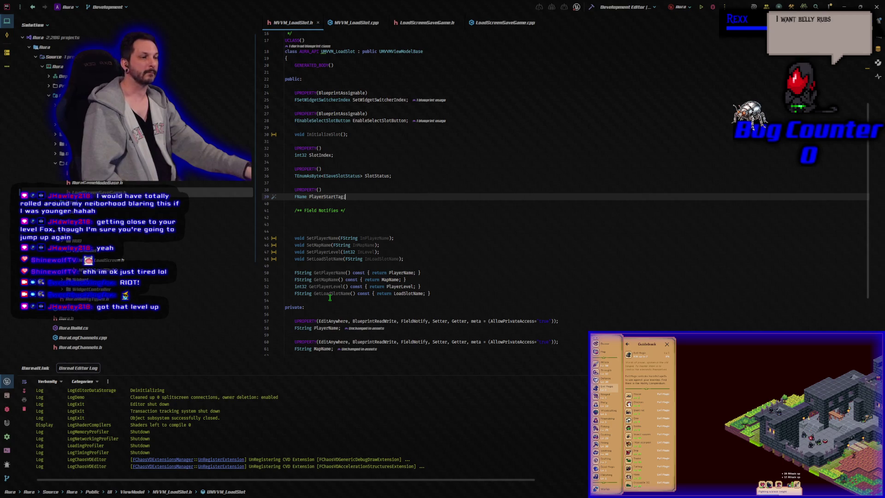
left_click(422, 259)
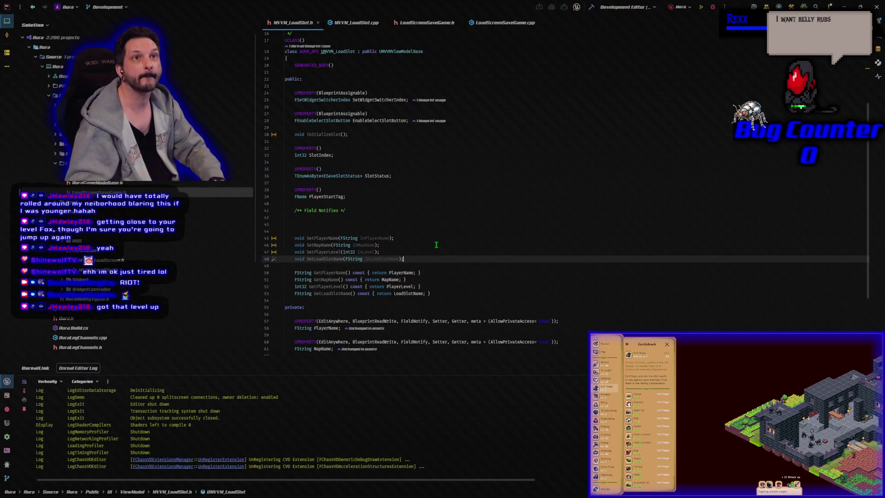
- Paste a SetPlayerLevel declaration after SetLoadSlotName and a GetPlayerLevel getter after the getters
key("Return")
type("void SetPlayerLevel(int32 InLevel);")
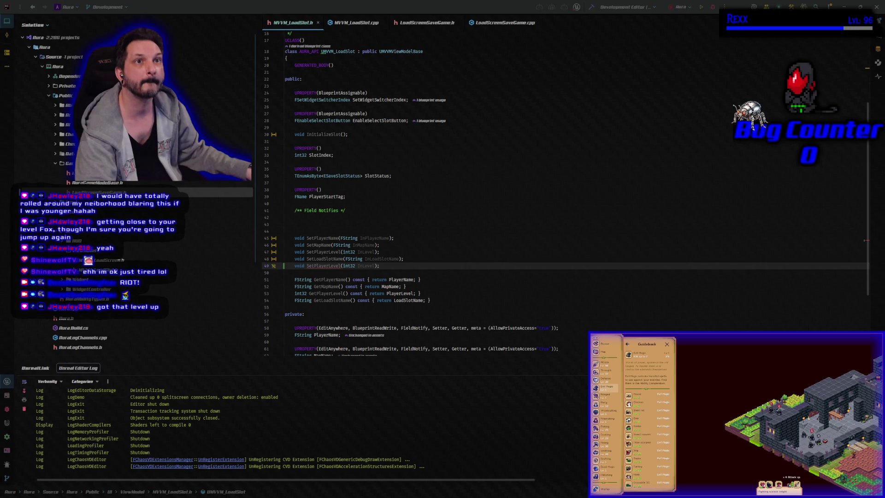
left_click(445, 300)
key("Return")
key("ctrl+v")
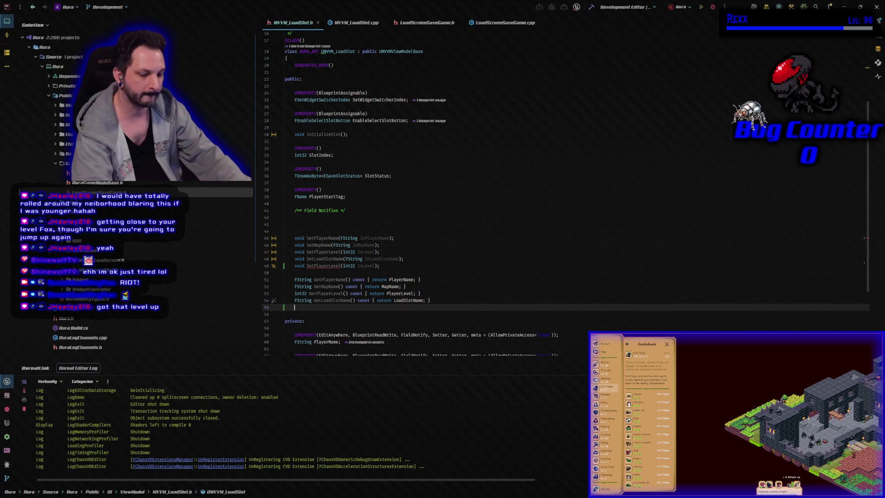
- Paste the PlayerLevel UPROPERTY after the properties, then switch to LoadScreenSaveGame.h
scroll(565, 184, "down", 5)
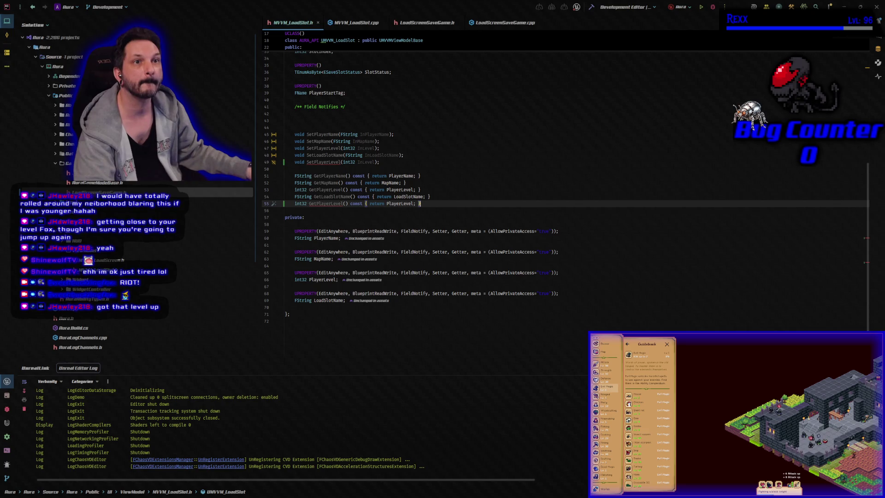
key("alt+Tab")
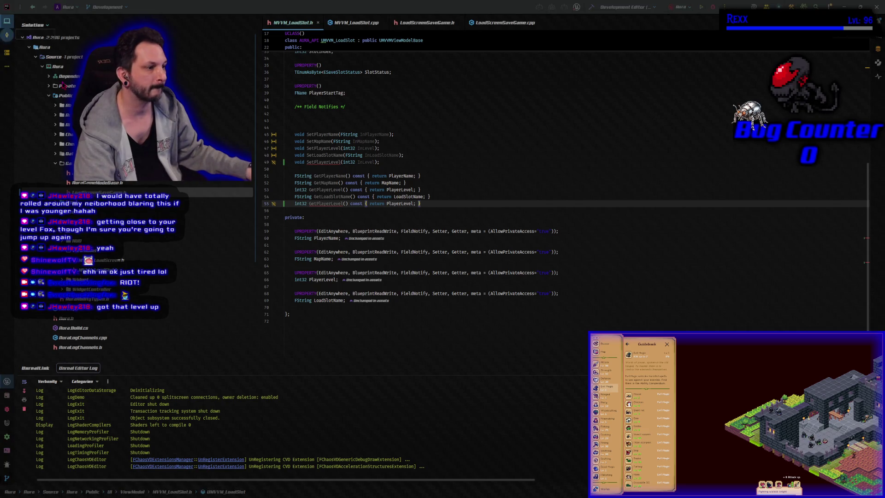
left_click(332, 307)
key("Return")
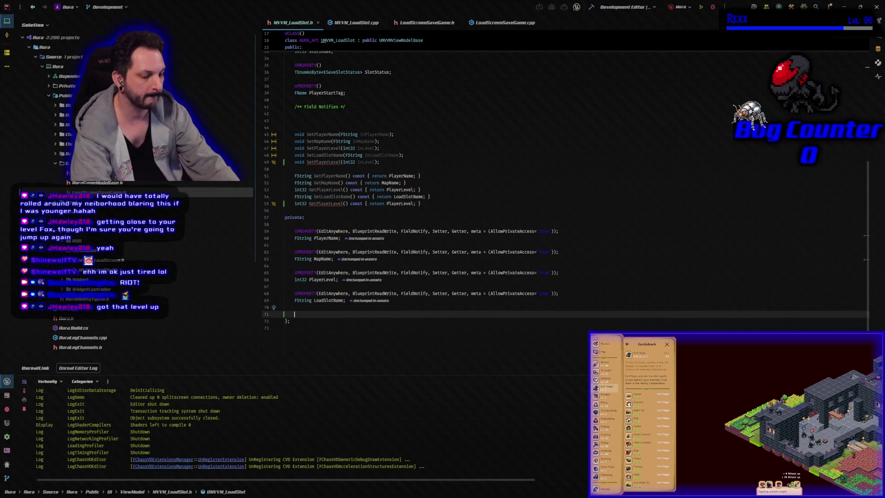
key("ctrl+v")
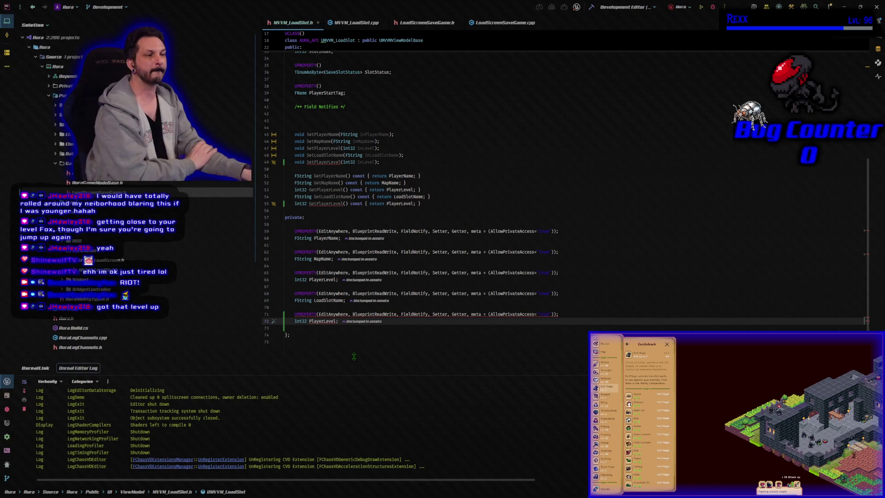
left_click(317, 348)
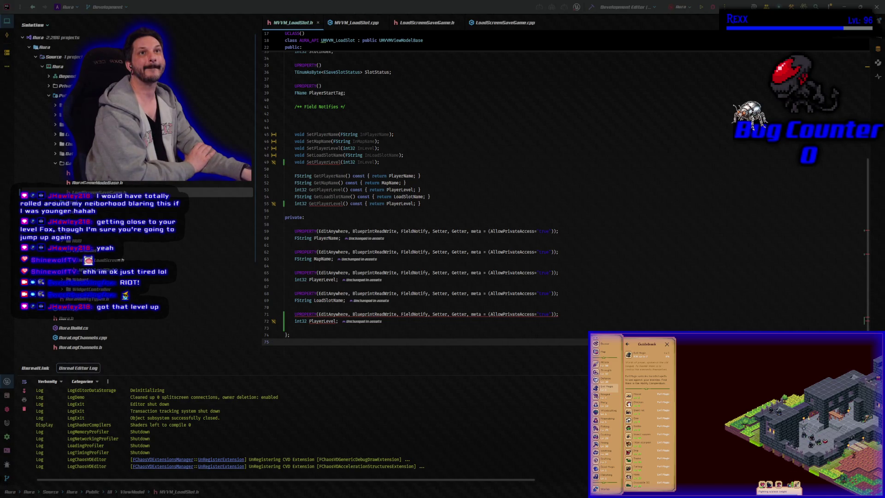
left_click(423, 22)
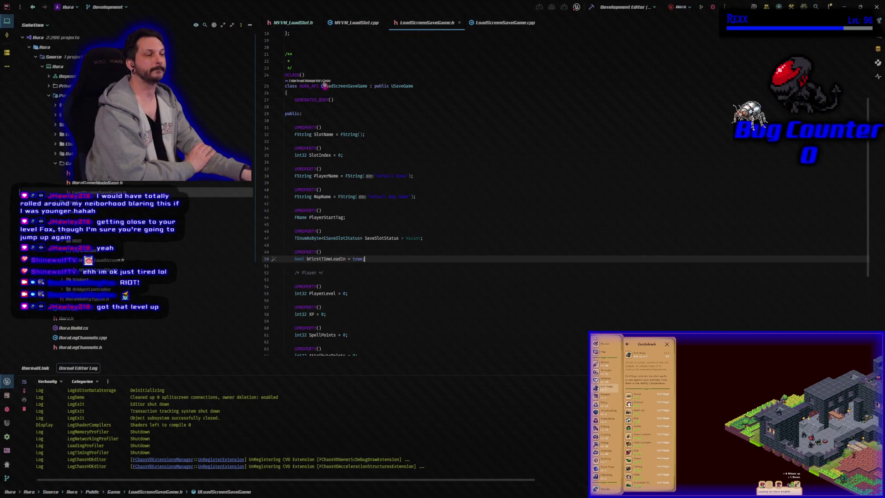
- Change PlayerLevel = 0 to 1 in LoadScreenSaveGame.h, then switch to MVVM_LoadSlot.cpp
left_click(345, 293)
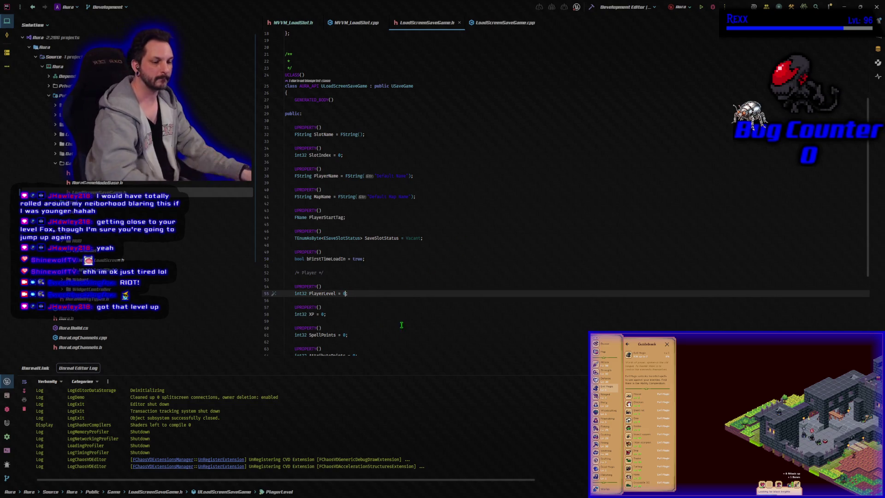
type("1")
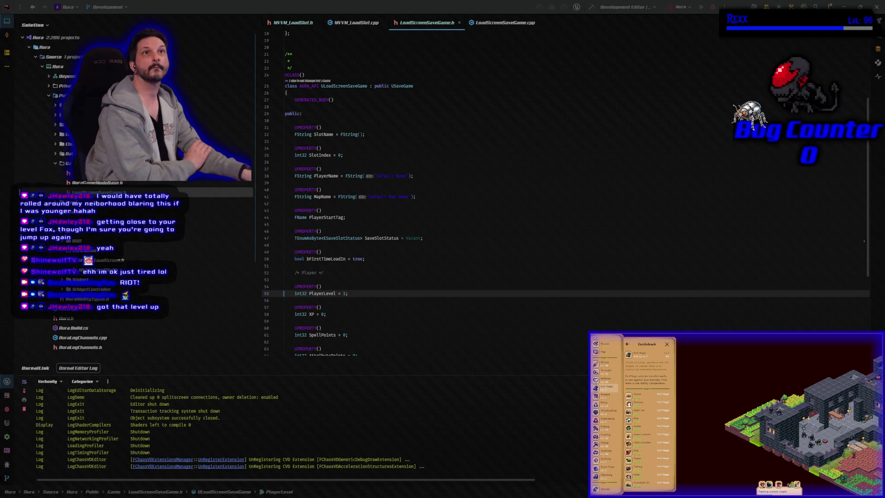
left_click(347, 24)
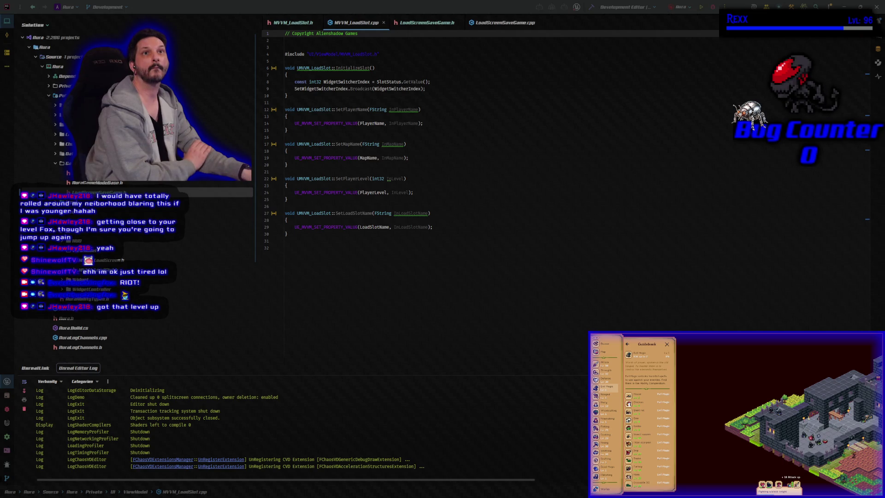
- Paste another SetPlayerLevel definition at the end of MVVM_LoadSlot.cpp, then go to LoadScreenSaveGame.cpp
left_click(344, 264)
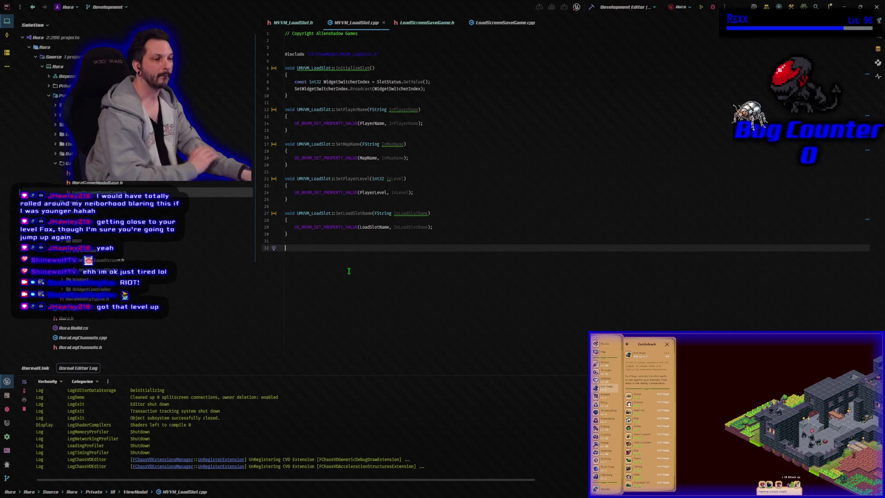
type("void UMVVM_LoadSlot::SetPlayerLevel(int32 InLevel) { \tUE_MVVM_SET_PROPERTY_VALUE(PlayerLevel, InLevel); }")
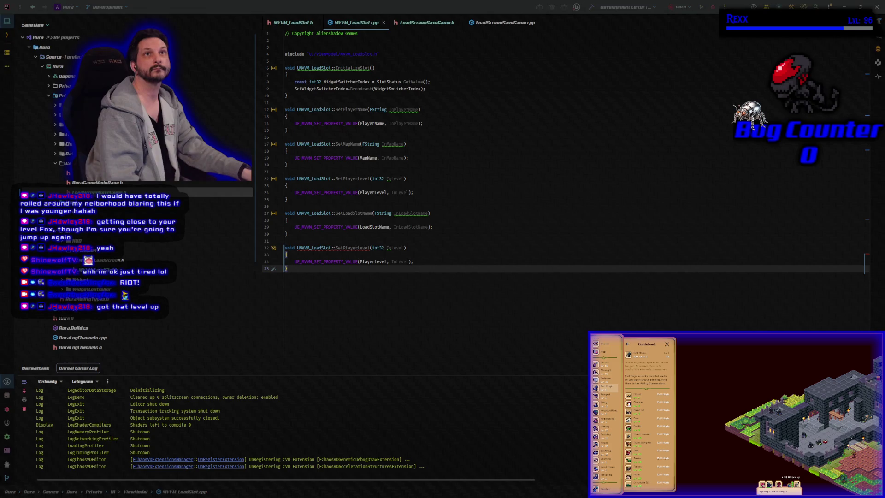
left_click(489, 26)
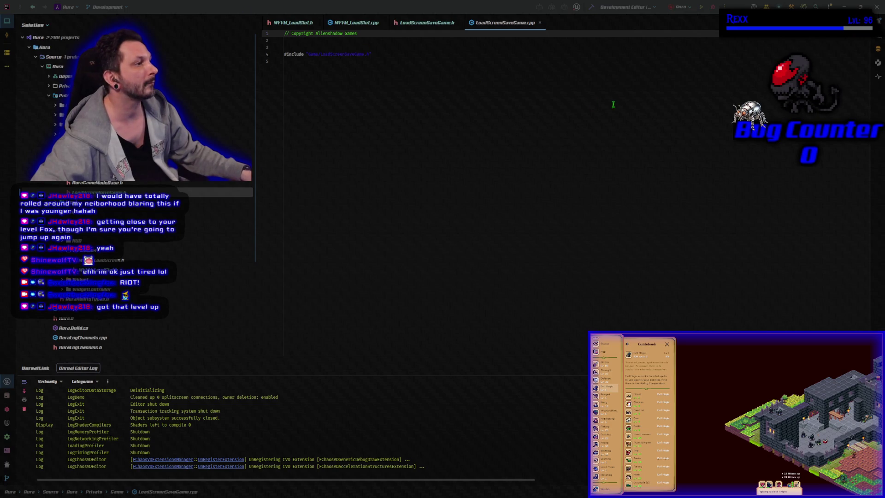
left_click(542, 26)
- Close LoadScreenSaveGame.cpp and switch from MVVM_LoadScreen.h to MVVM_LoadScreen.cpp
left_click(541, 23)
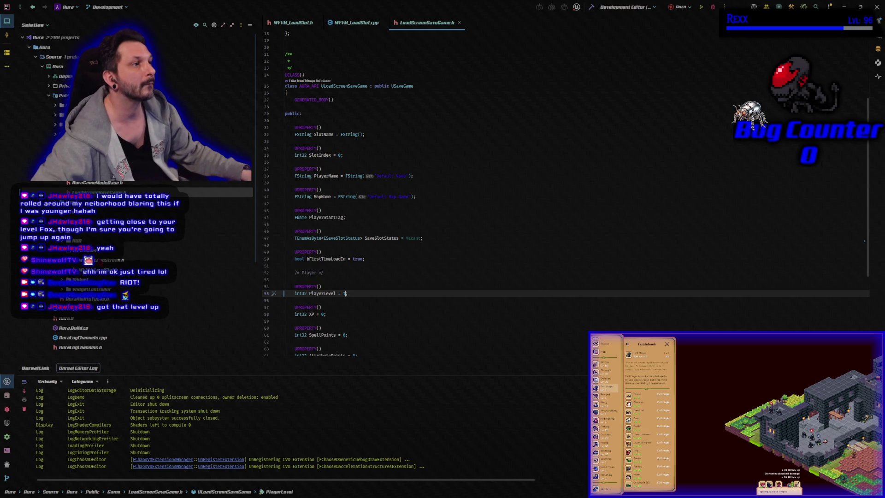
double_click(101, 259)
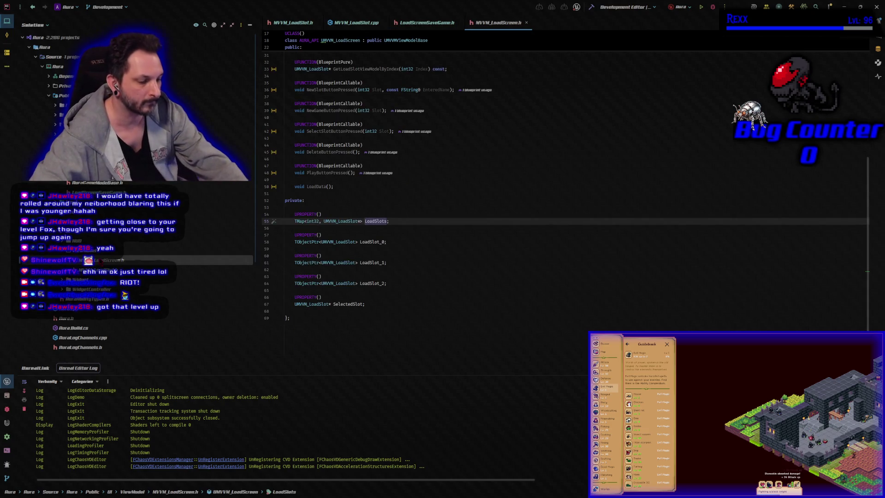
key("alt+o")
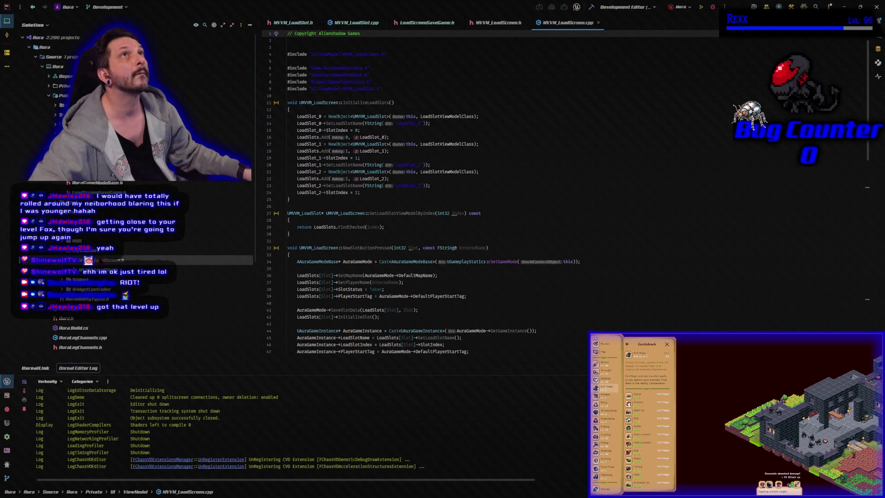
middle_click(502, 24)
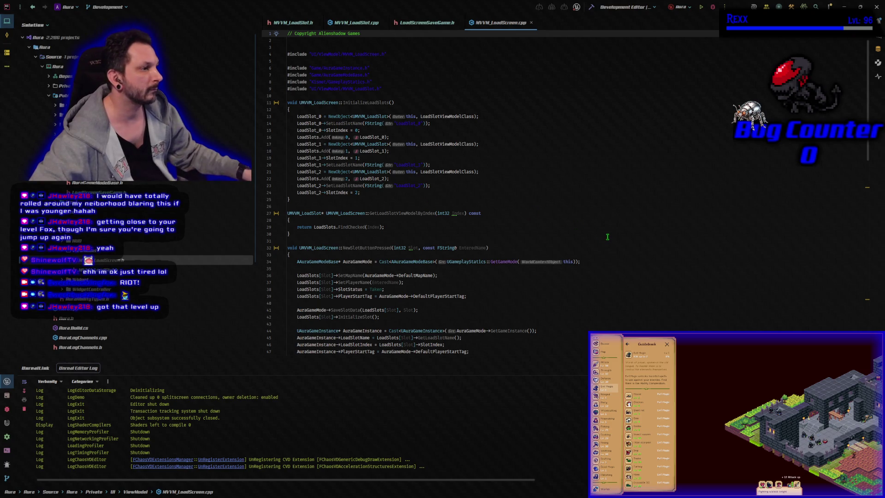
- Add SetPlayerLevel(1) after SetPlayerName in NewSlotButtonPressed
scroll(608, 237, "down", 2)
scroll(609, 237, "down", 2)
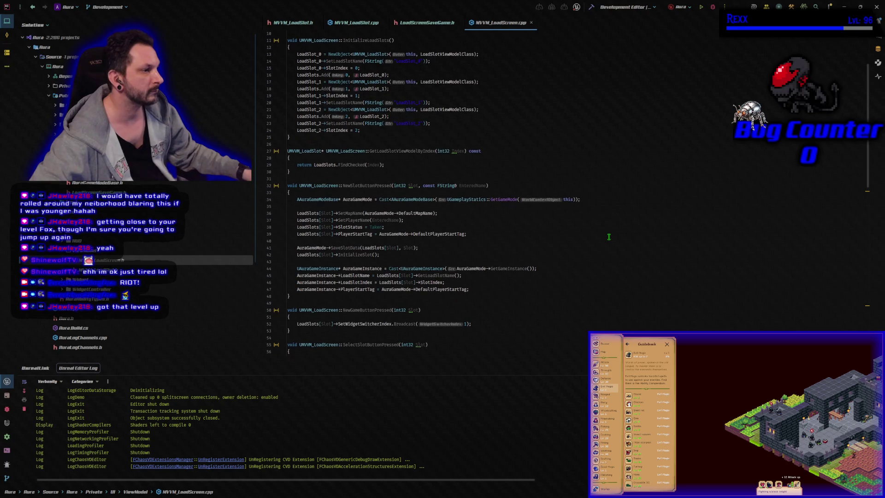
left_click(434, 218)
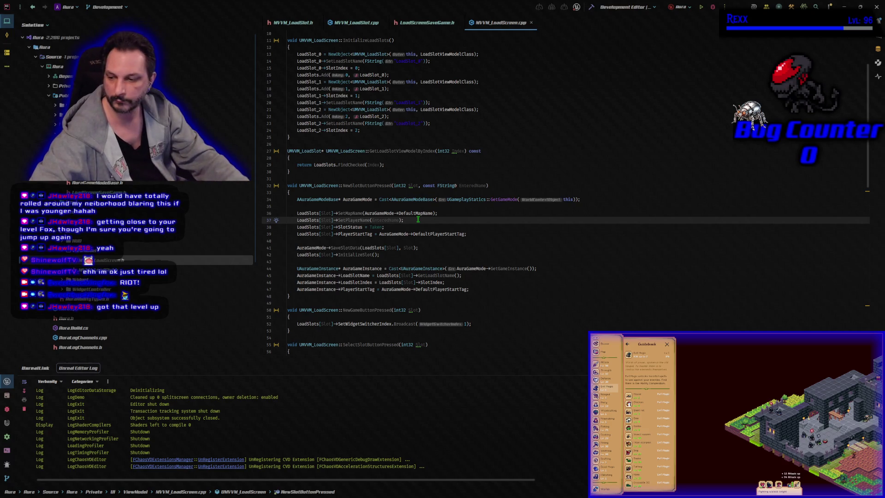
key("Return")
key("Tab")
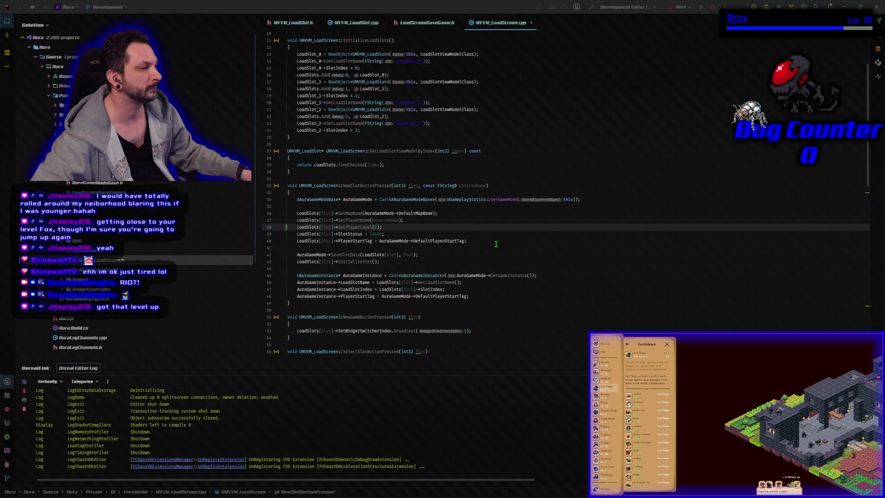
- In LoadData, add SetPlayerLevel(SaveObject->PlayerLevel) after the PlayerStartTag line
scroll(496, 244, "down", 15)
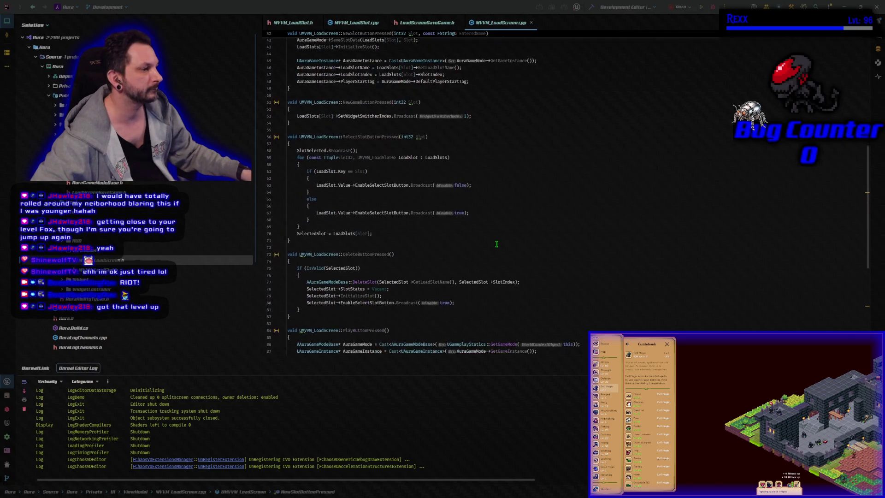
scroll(496, 244, "down", 6)
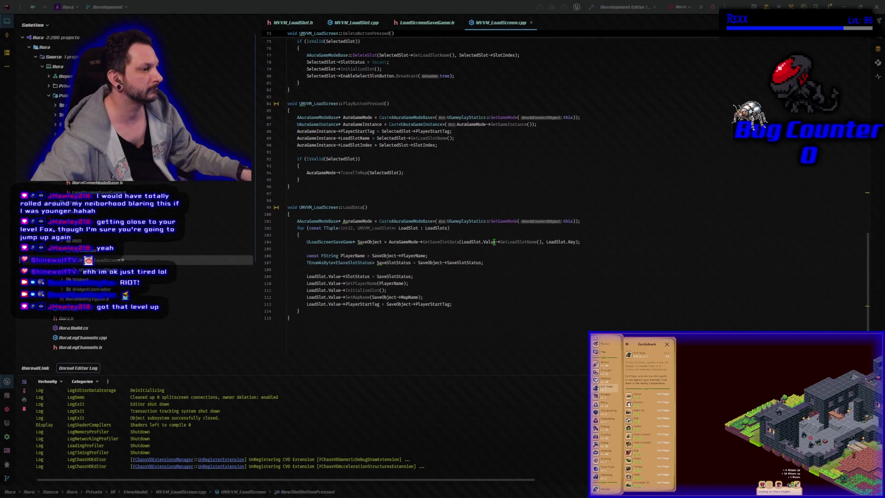
left_click(458, 303)
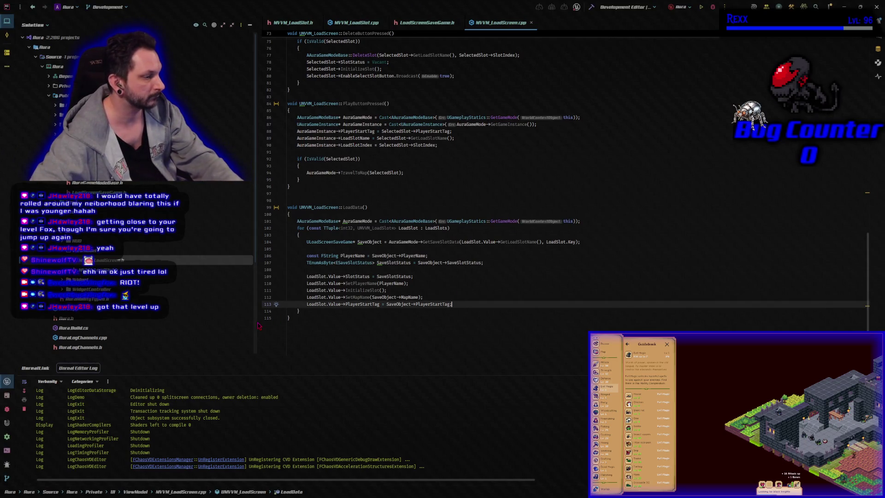
key("Return")
key("Tab")
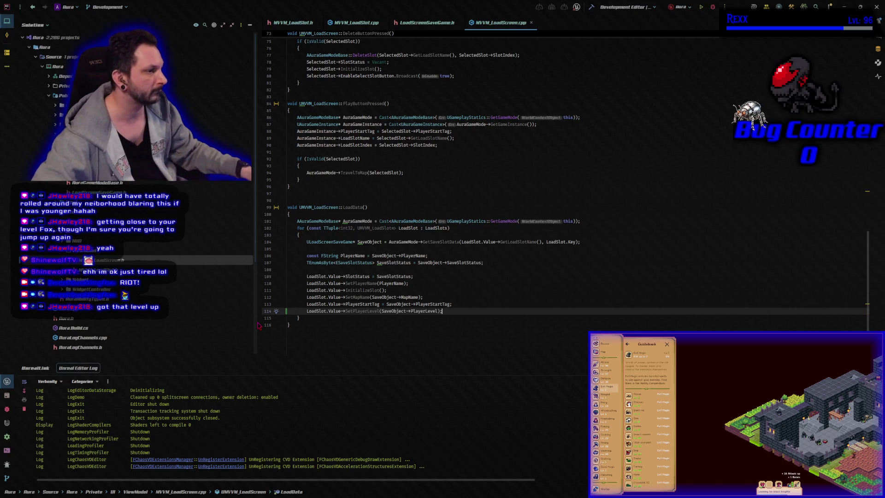
left_click(296, 22)
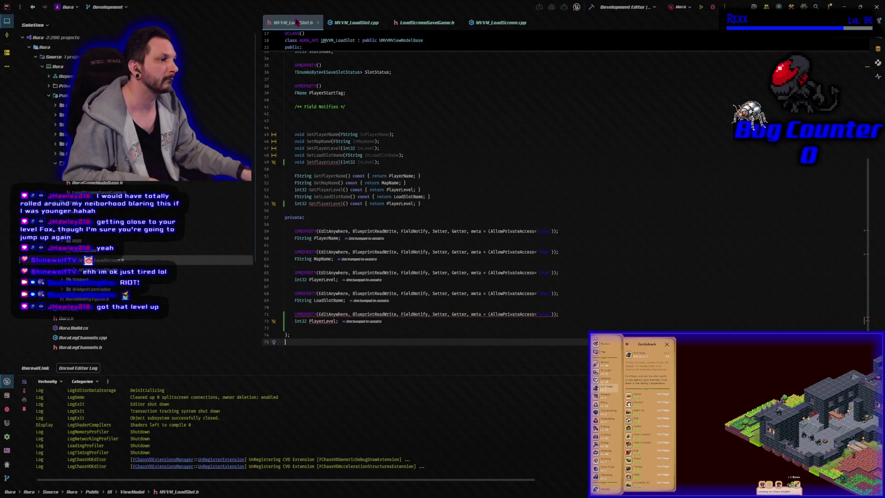
- Review MVVM_LoadSlot.h and build Aura, which fails because PlayerLevel already exists
scroll(357, 207, "up", 7)
scroll(358, 207, "up", 5)
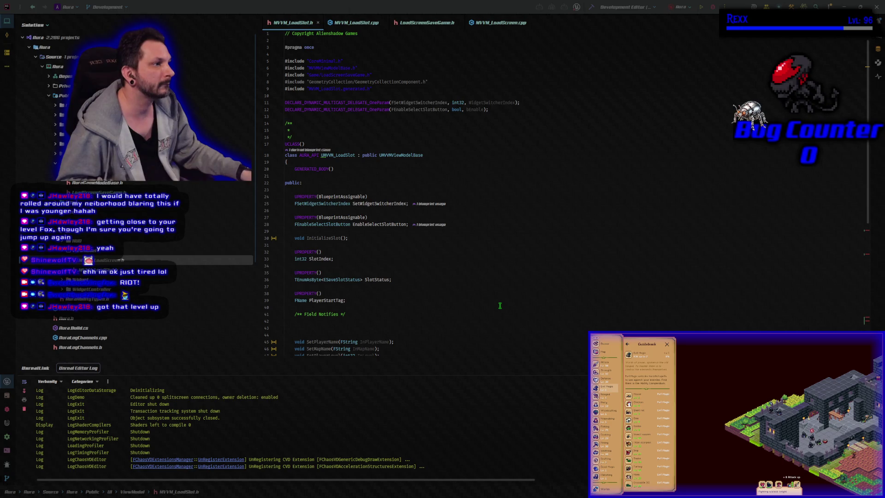
scroll(500, 306, "down", 1)
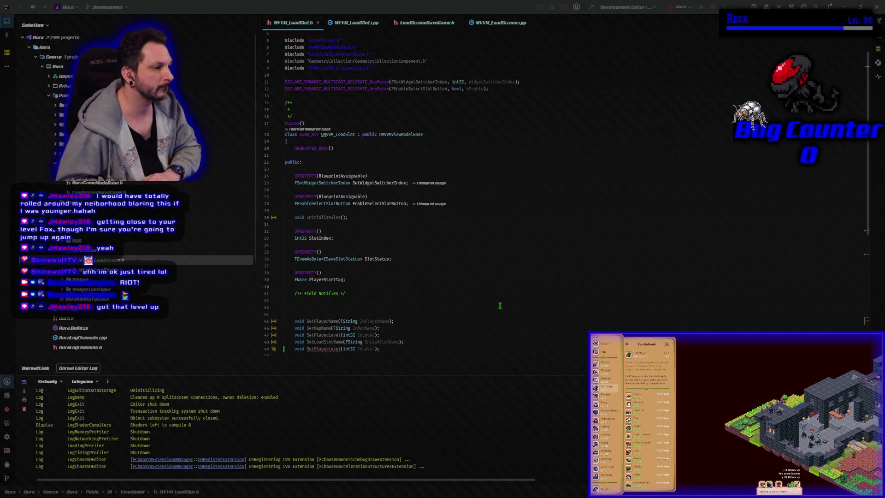
scroll(500, 306, "down", 5)
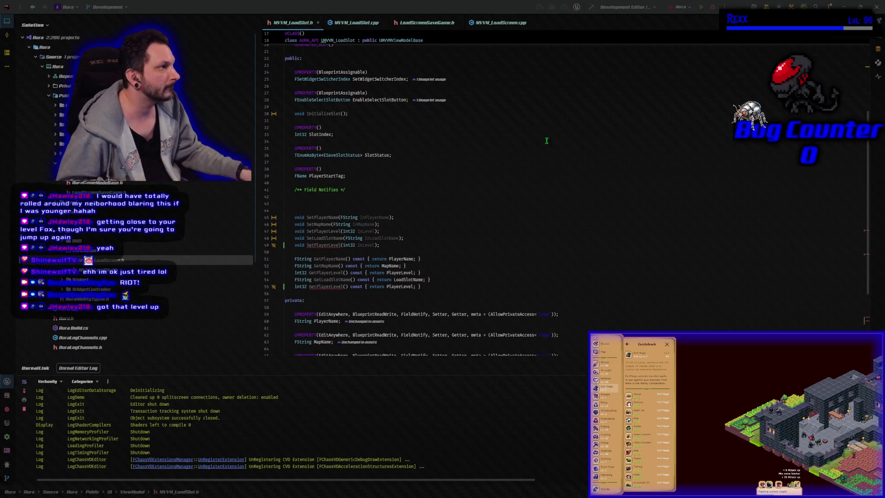
left_click(592, 8)
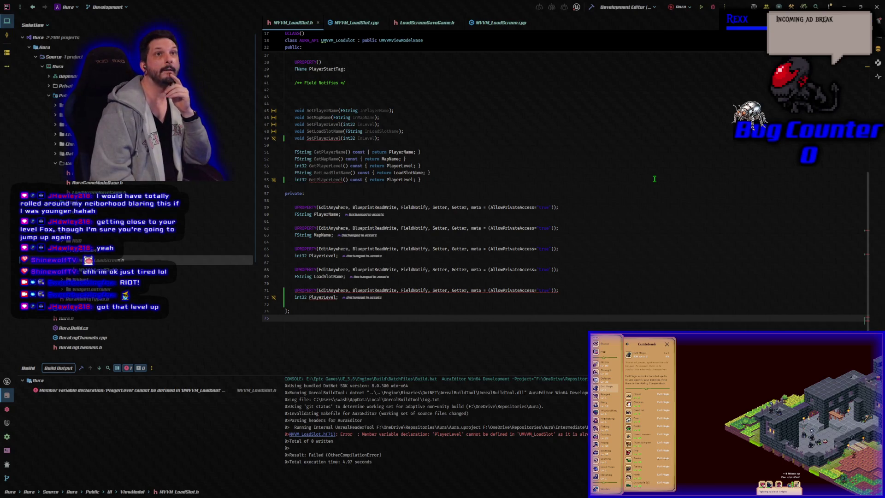
- Delete the duplicate SetPlayerLevel/GetPlayerLevel and PlayerLevel UPROPERTY in MVVM_LoadSlot, then rebuild
left_click(352, 22)
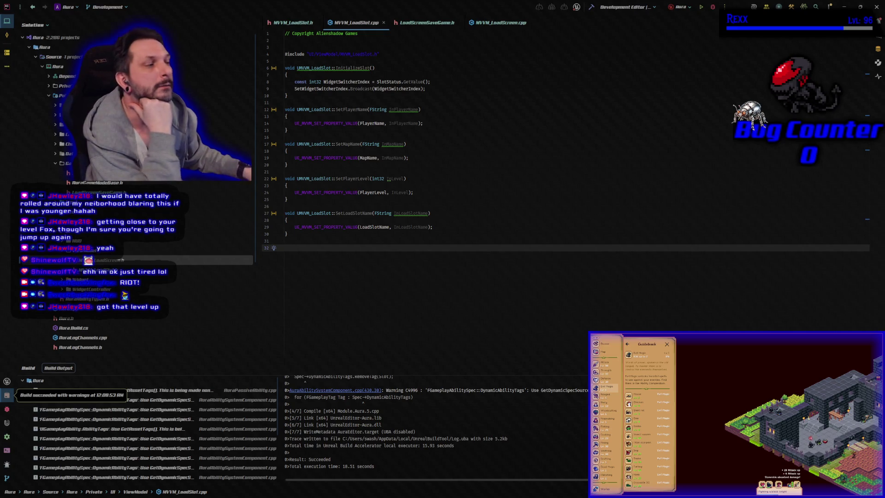
key("alt+Tab")
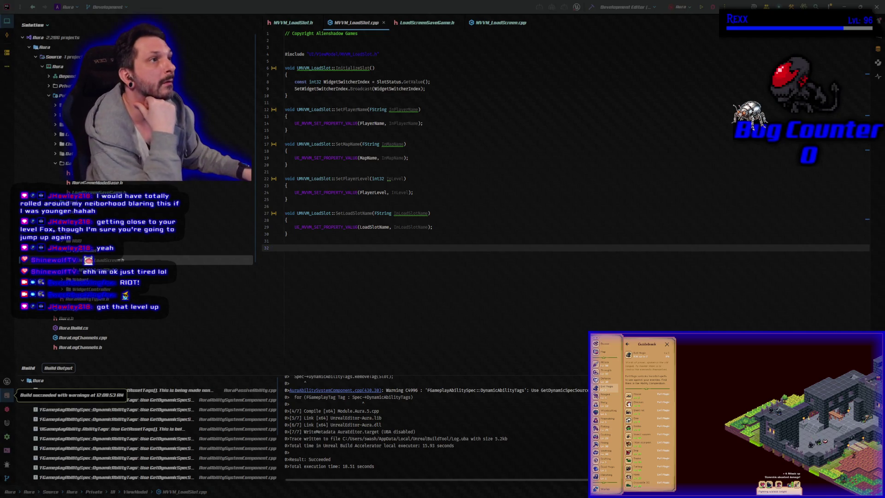
left_click(304, 23)
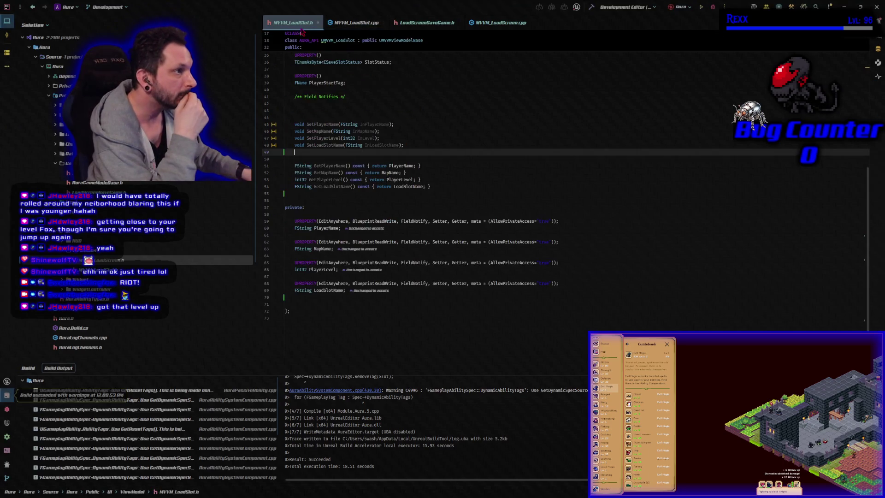
left_click(353, 23)
left_click(293, 22)
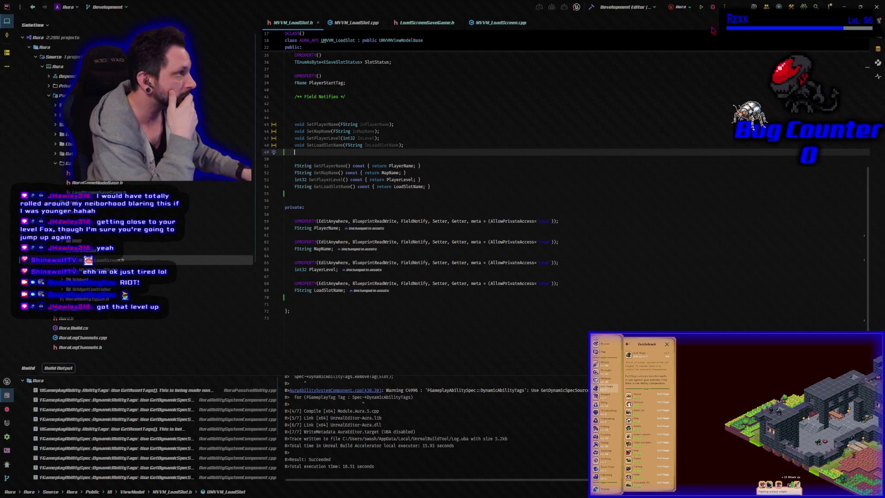
left_click(713, 7)
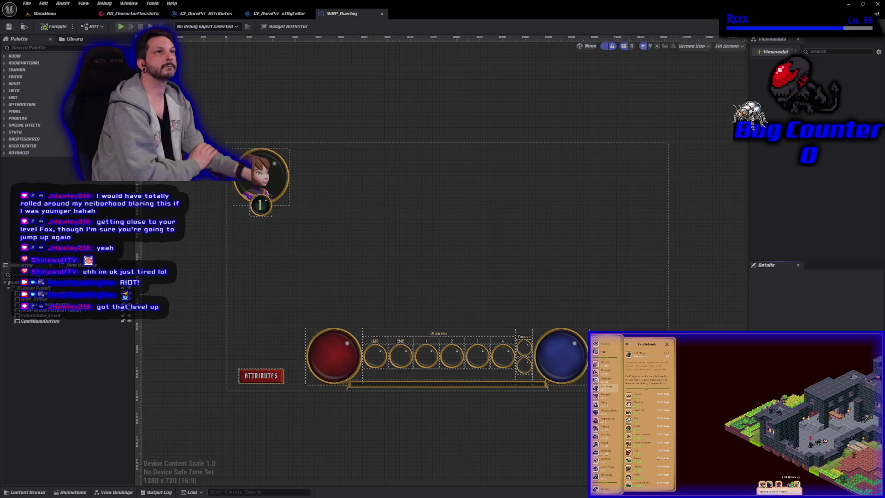
- Alt-Tab away from the WBP_Overlay designer, ending on the Microscape game window
key("alt+Tab")
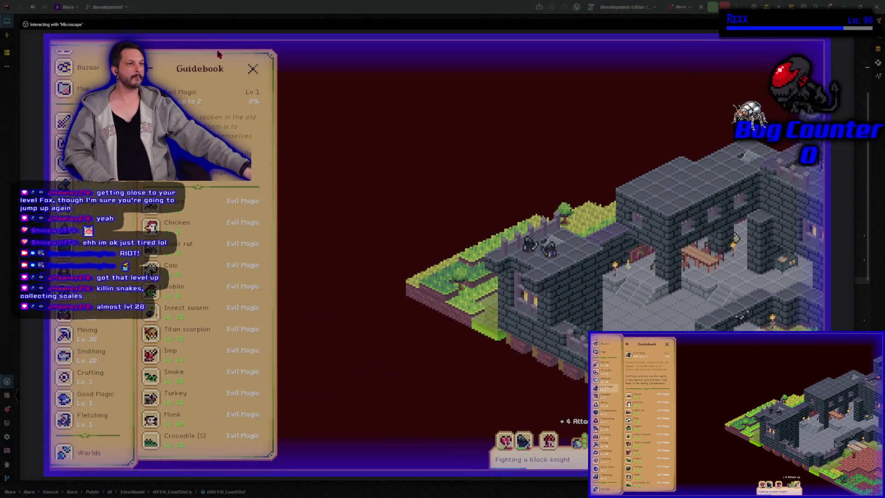
- Open the Black Knight's details (combat level 38, Black armor drops) from the Attack targets list
left_click(80, 121)
scroll(184, 383, "down", 5)
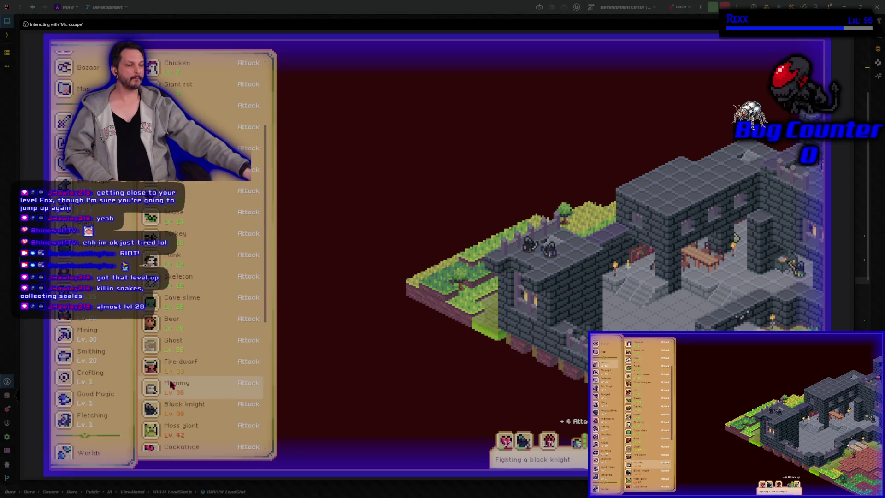
left_click(195, 327)
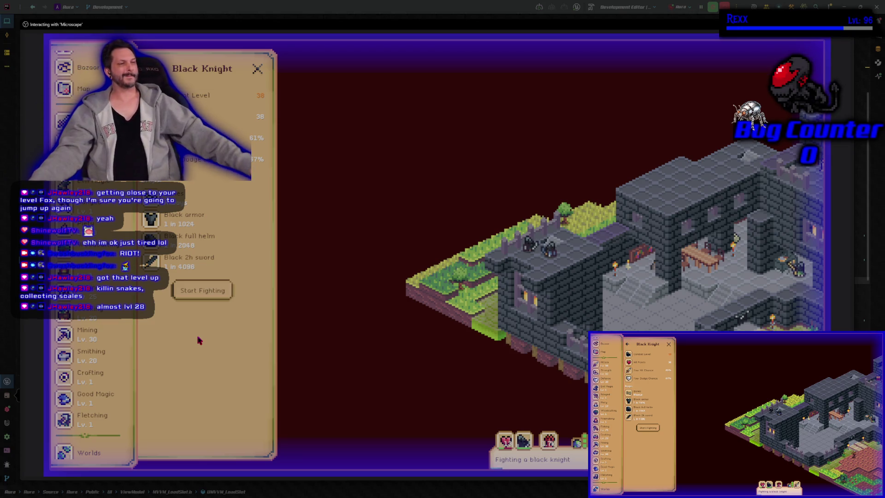
- Open the Snake's guidebook page, check who drops the "AI" Sigil, then return to Snake
left_click(149, 69)
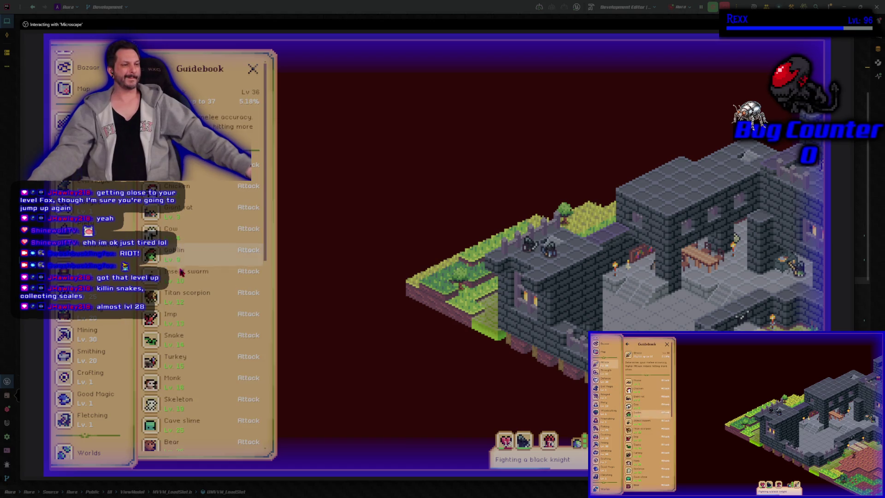
left_click(203, 347)
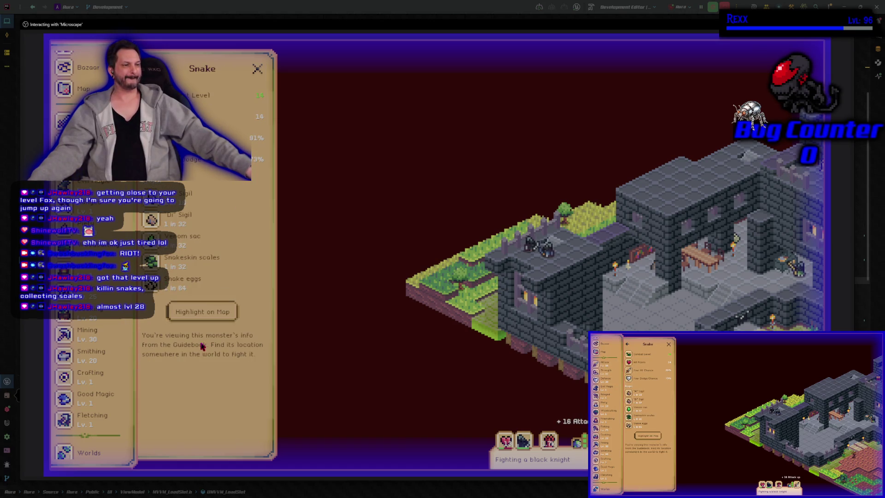
left_click(199, 201)
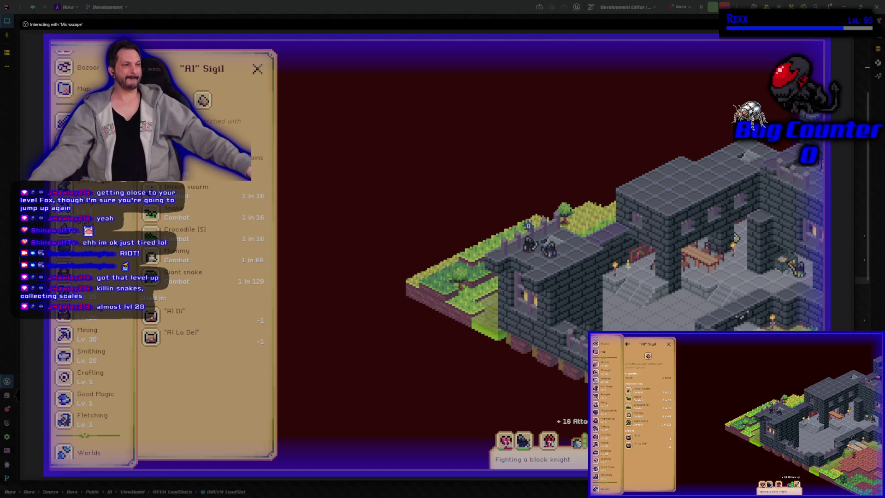
left_click(157, 215)
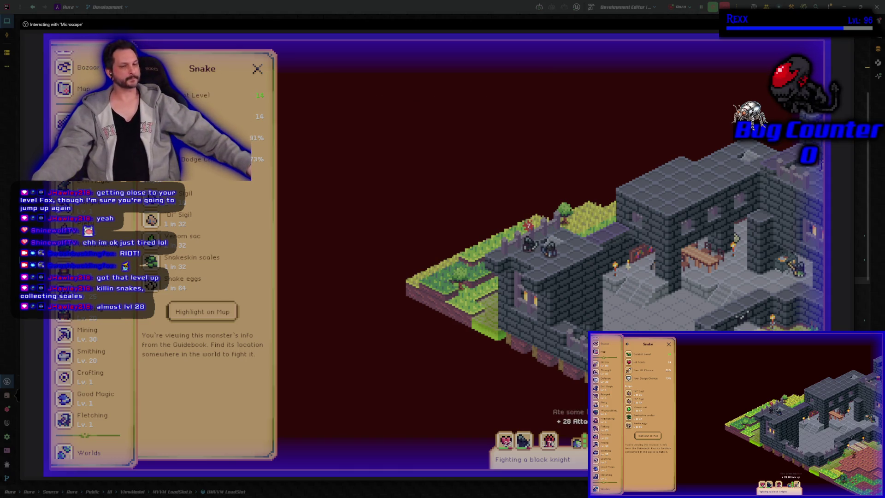
scroll(90, 323, "up", 5)
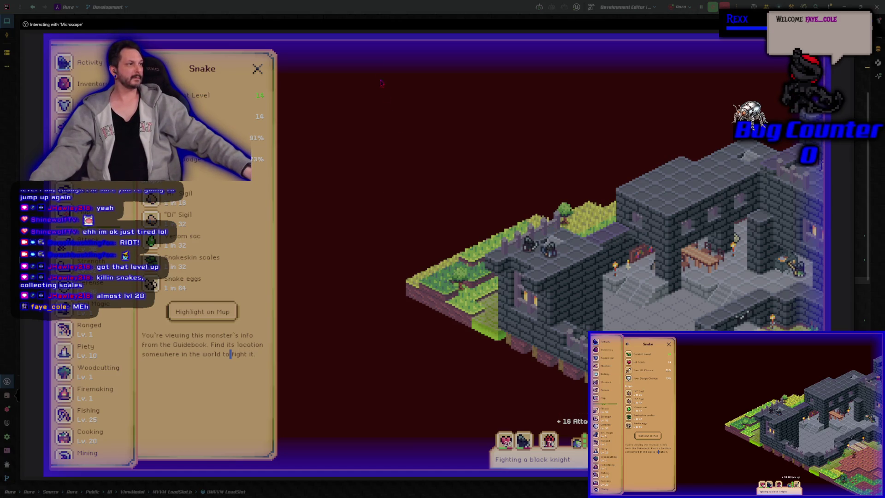
left_click_drag(570, 295, 404, 262)
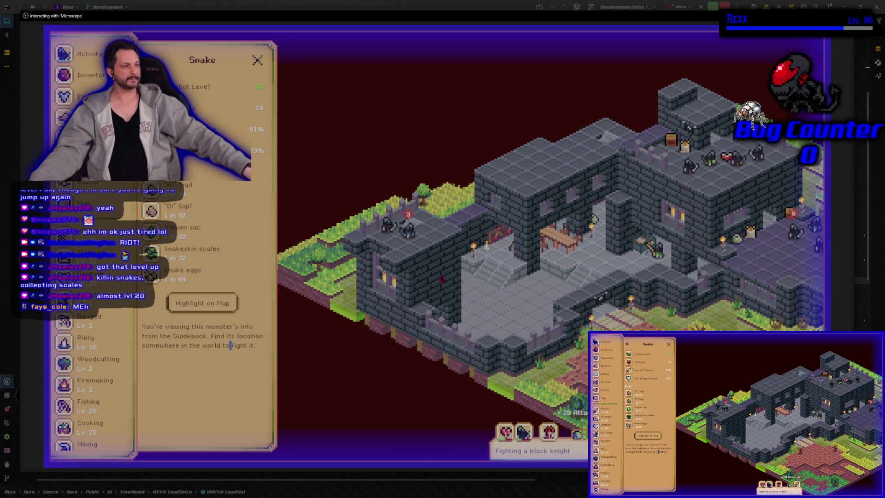
scroll(408, 304, "up", 3)
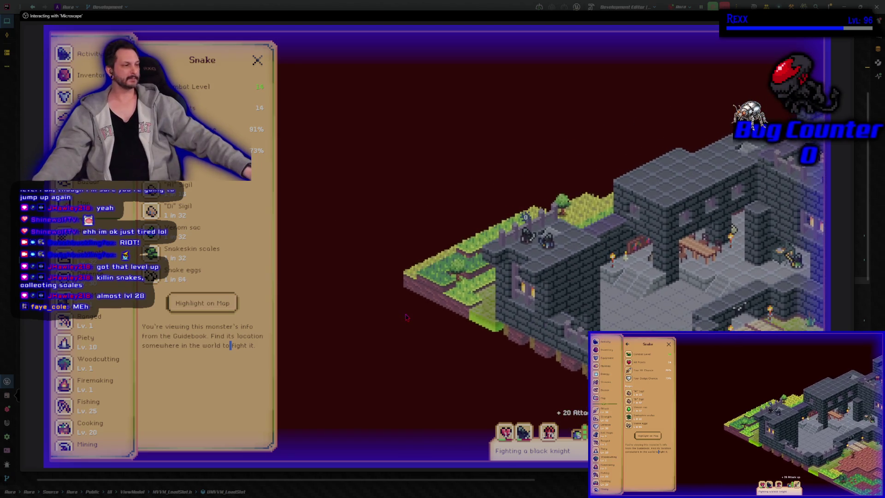
scroll(428, 307, "up", 3)
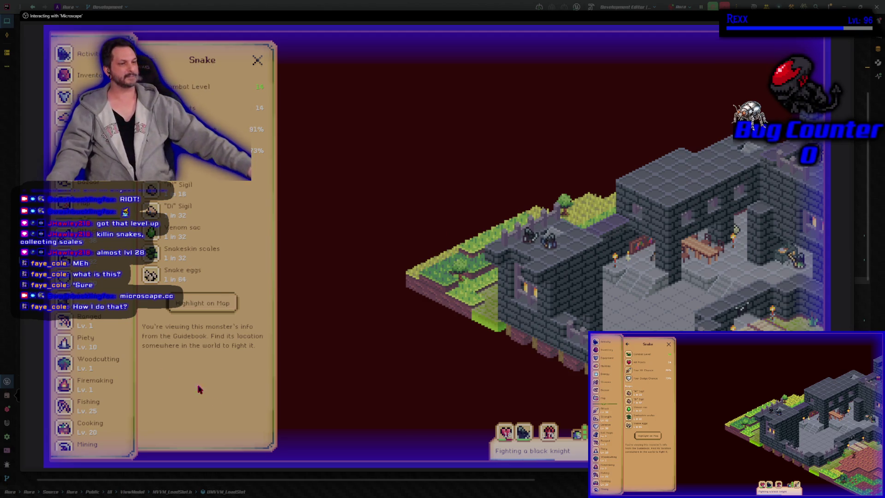
- Go from the Snake page back to the monster list and open Activity & Loot
left_click(154, 61)
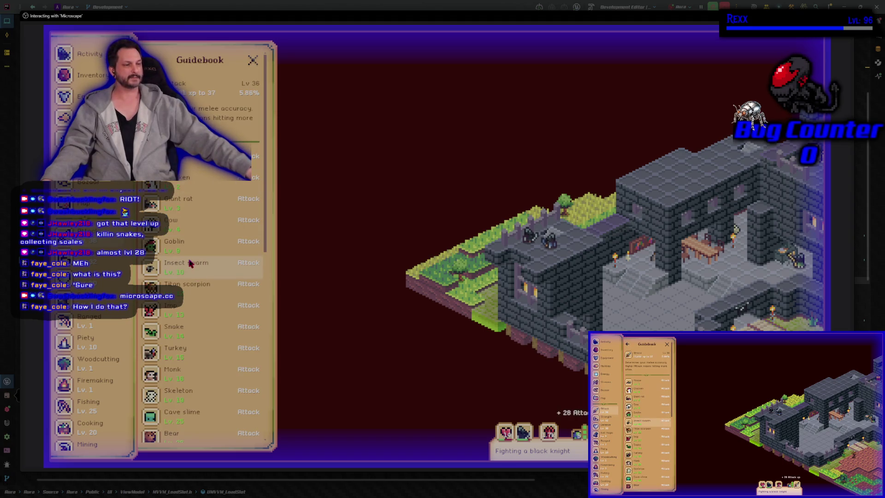
scroll(190, 275, "down", 5)
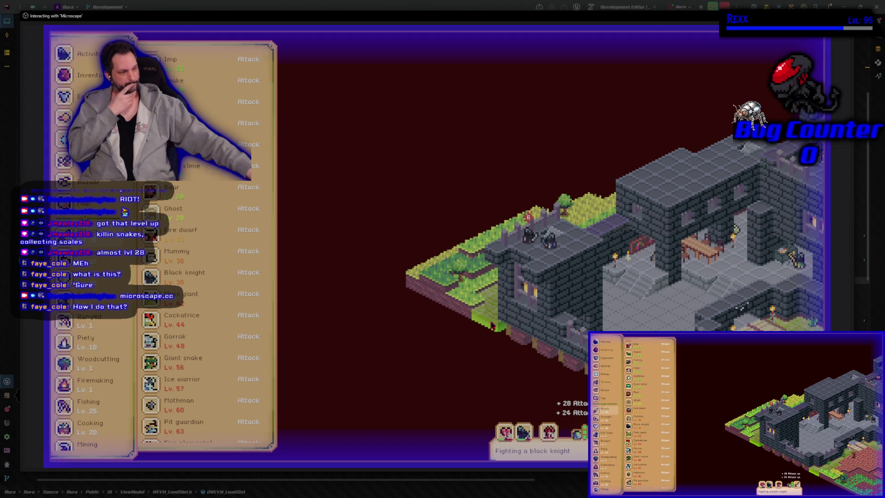
left_click(69, 53)
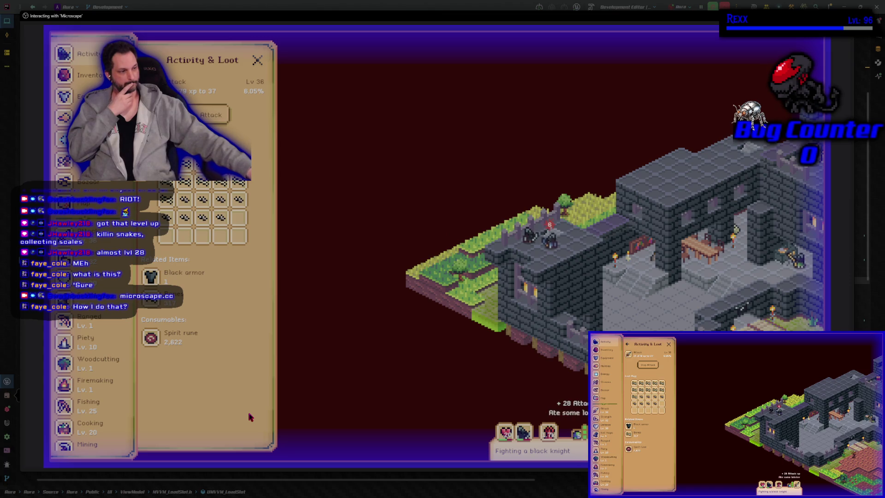
- Eat food from the hotbar, close and reopen Activity & Loot, then Alt-Tab to Rider
left_click(551, 433)
left_click(553, 434)
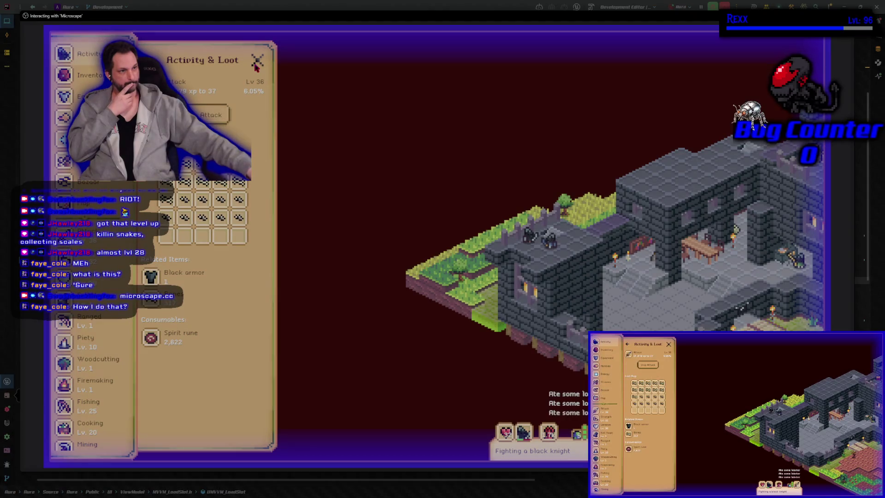
left_click(257, 64)
left_click(64, 54)
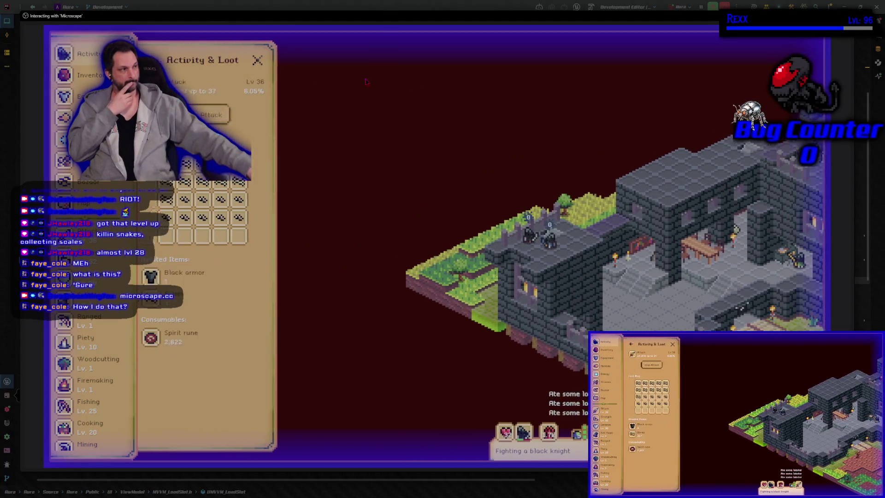
key("alt+Tab")
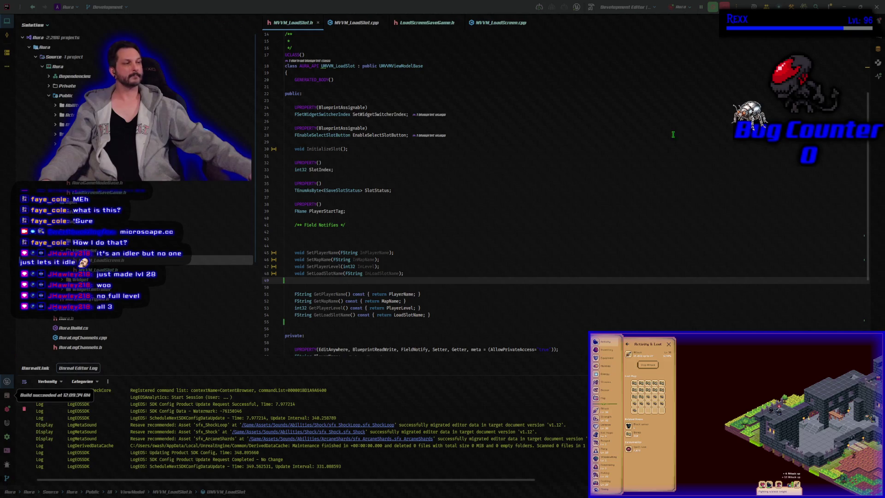
- Alt-Tab from MVVM_LoadSlot.h in Rider to the Unreal Editor's WBP_Overlay designer
key("alt+Tab")
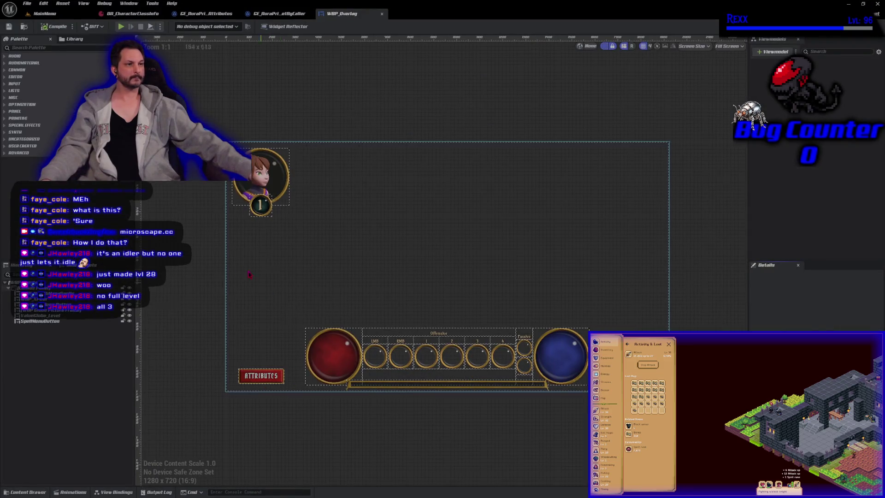
- Open WBP_LoadSlot_Taken from UI > LoadMenu in the Content Drawer and select Text_LevelValue
left_click(37, 492)
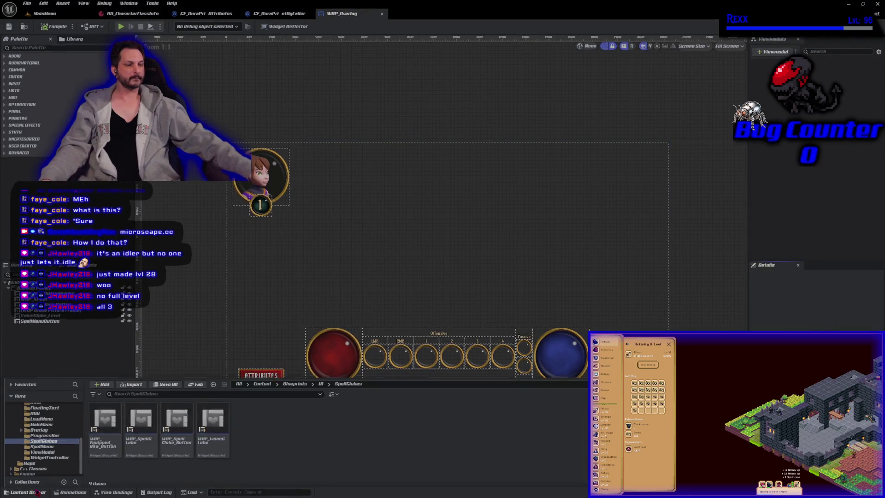
left_click(322, 381)
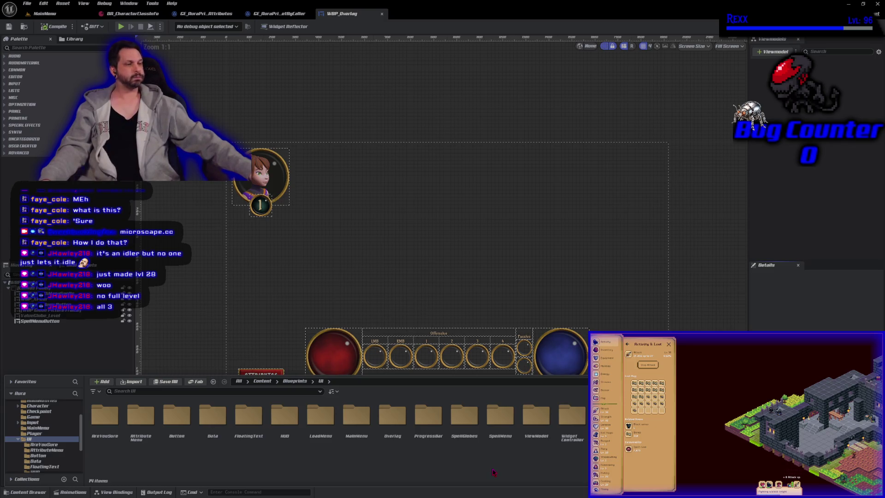
left_click(326, 418)
double_click(327, 418)
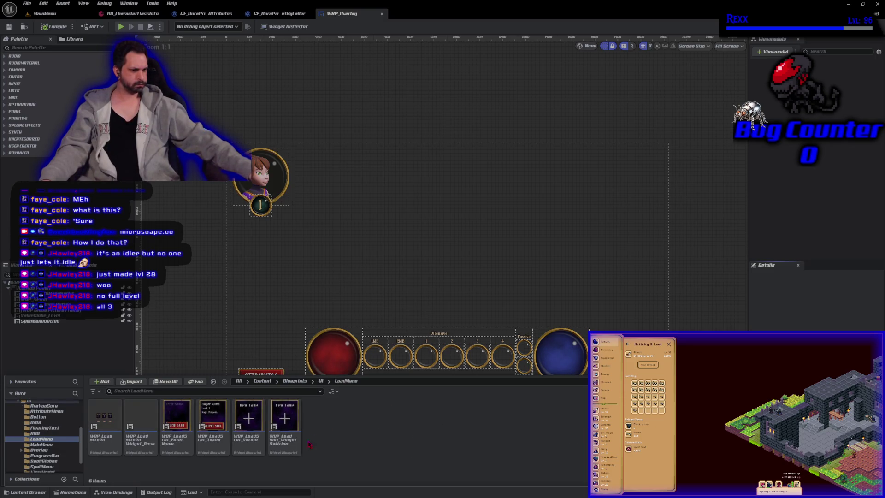
left_click(218, 449)
double_click(218, 448)
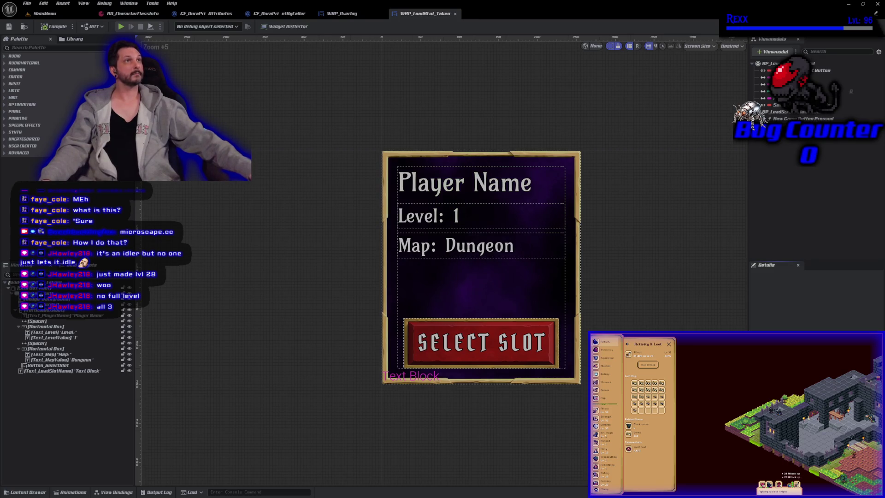
left_click(456, 216)
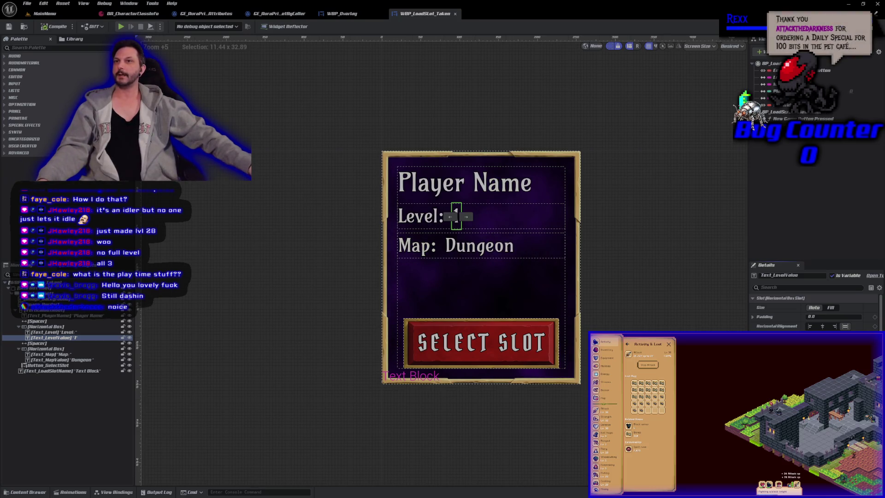
key("F11")
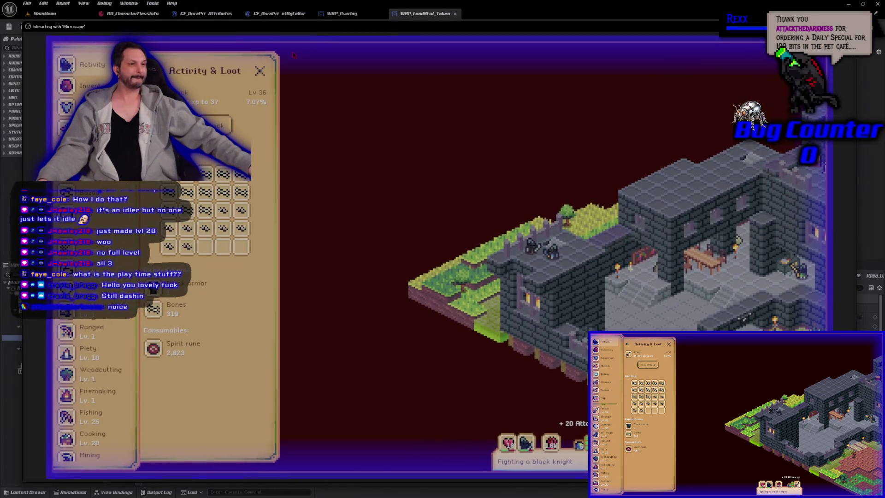
- Browse Microscape's Settings and Events pages, then close the Events side panel
scroll(91, 378, "down", 5)
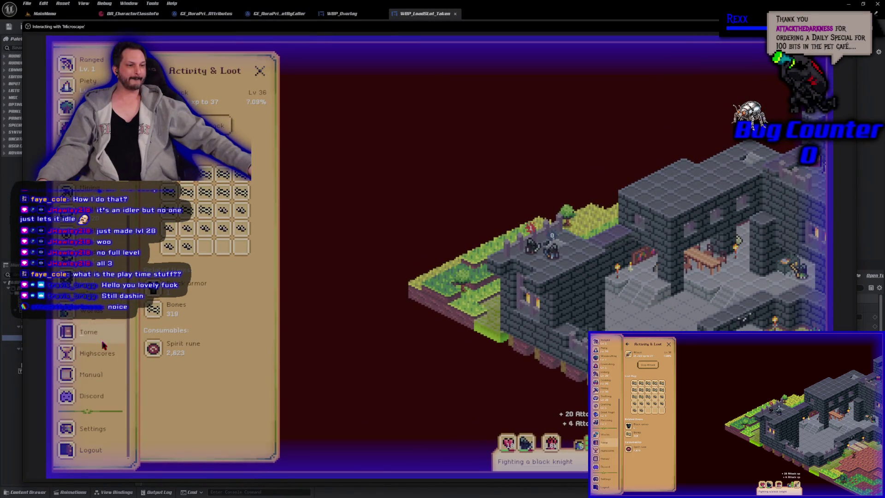
left_click(94, 426)
left_click(258, 136)
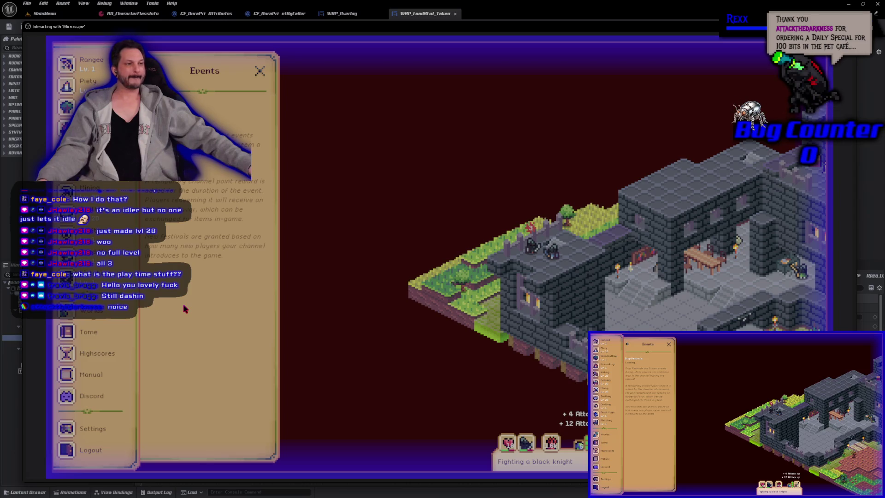
left_click(259, 71)
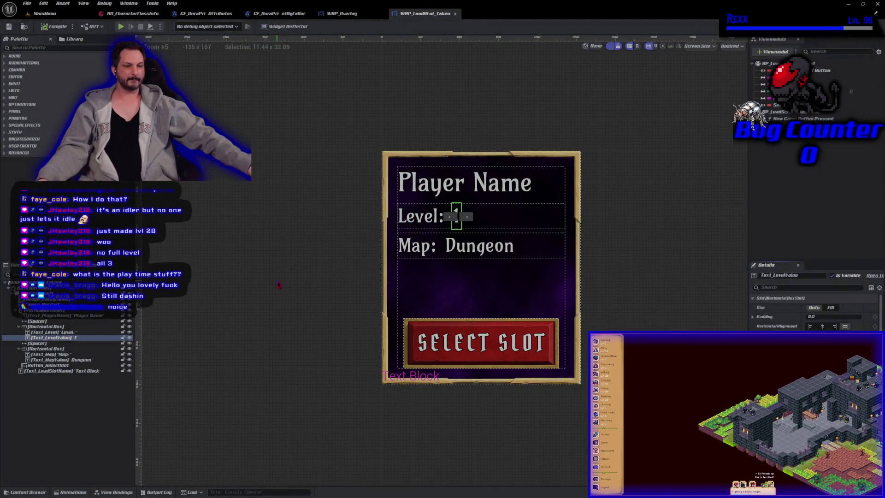
- Compile WBP_LoadSlot_Taken and add a new view binding entry for Text_LevelValue
left_click(276, 283)
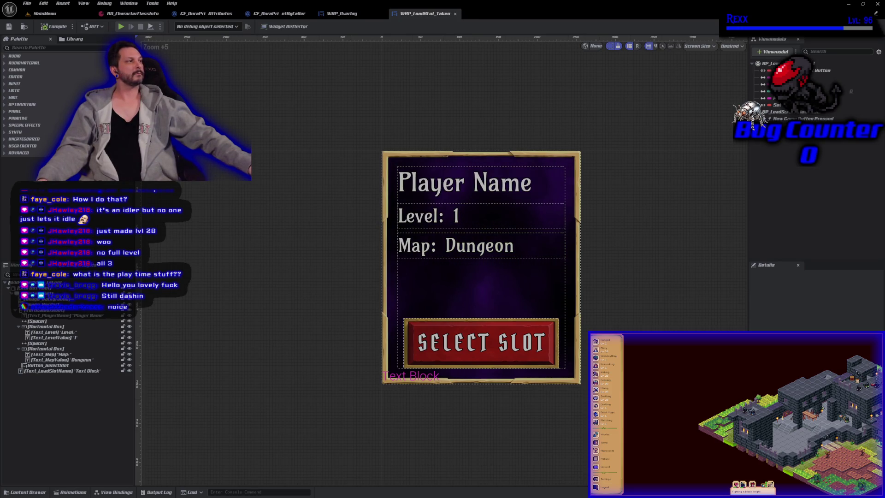
left_click(51, 27)
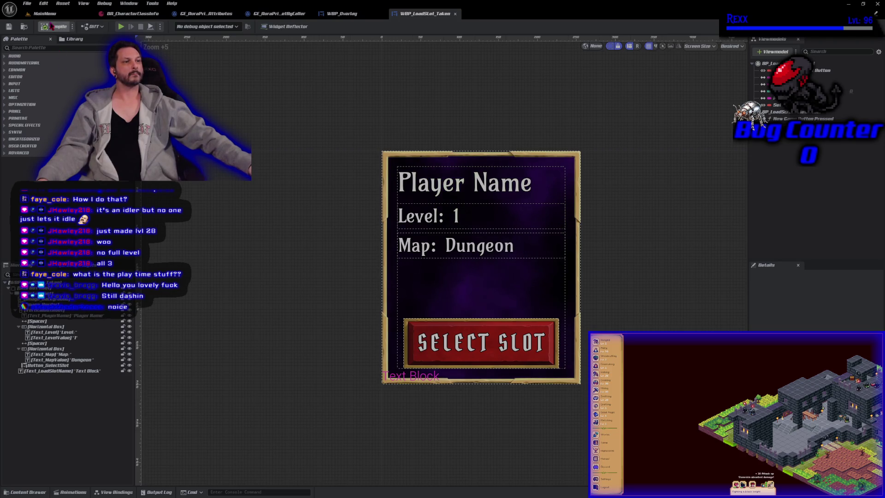
left_click(456, 216)
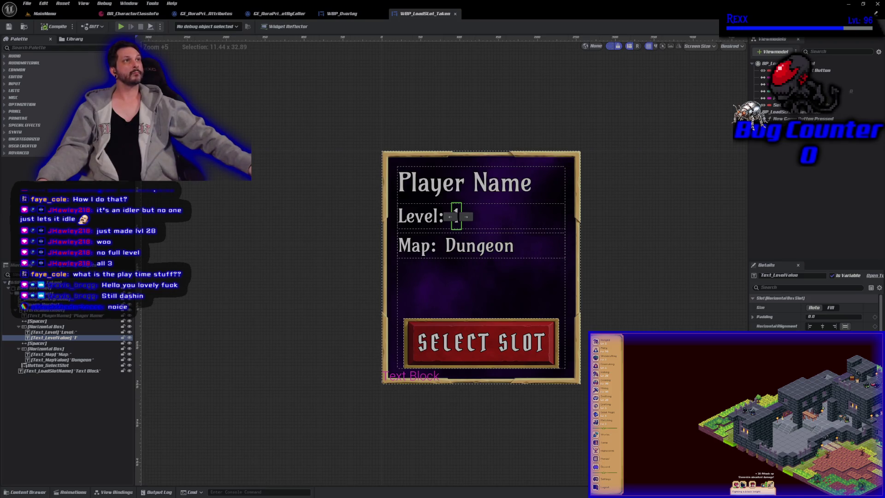
left_click(114, 492)
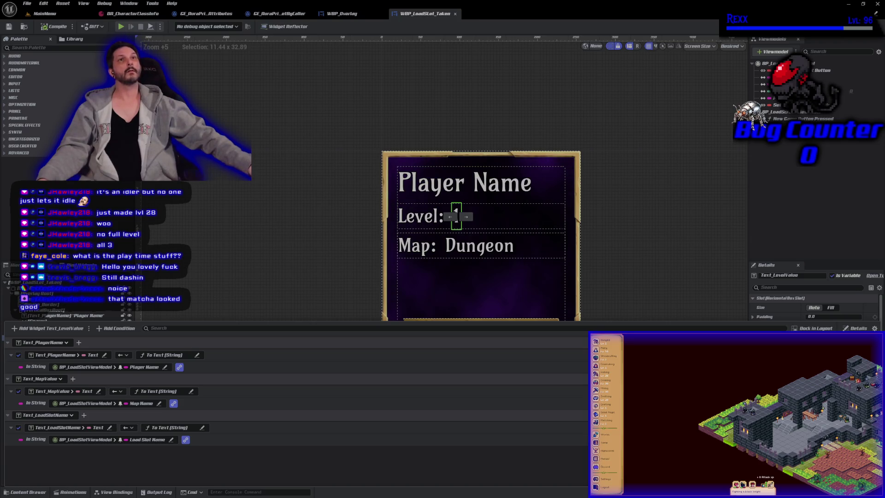
left_click(48, 328)
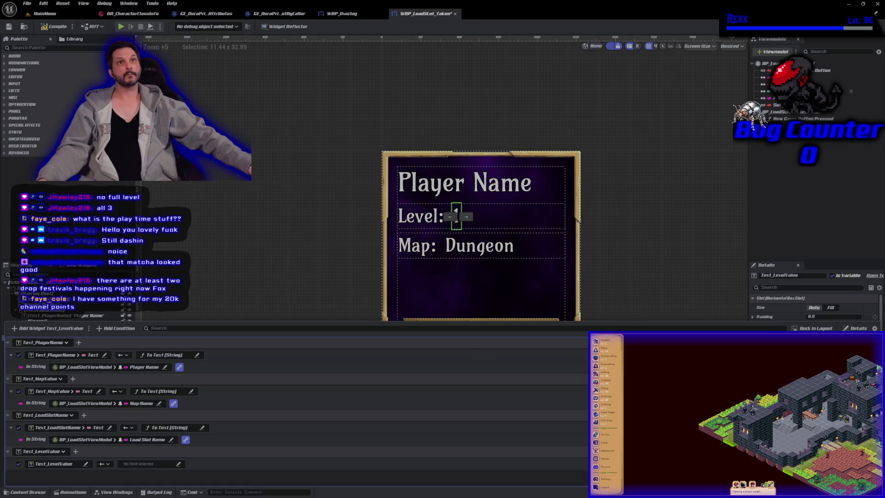
- Bind Text_LevelValue's Text property through a To Text (Integer) conversion function
left_click(52, 451)
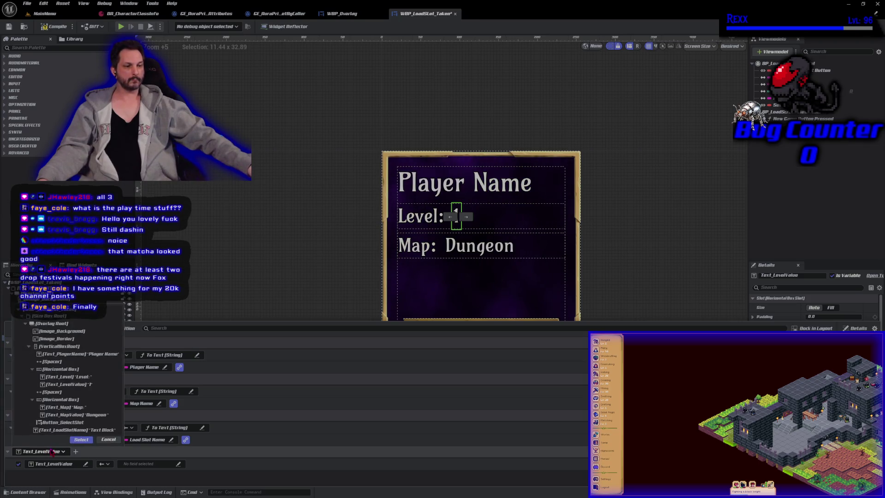
key("Escape")
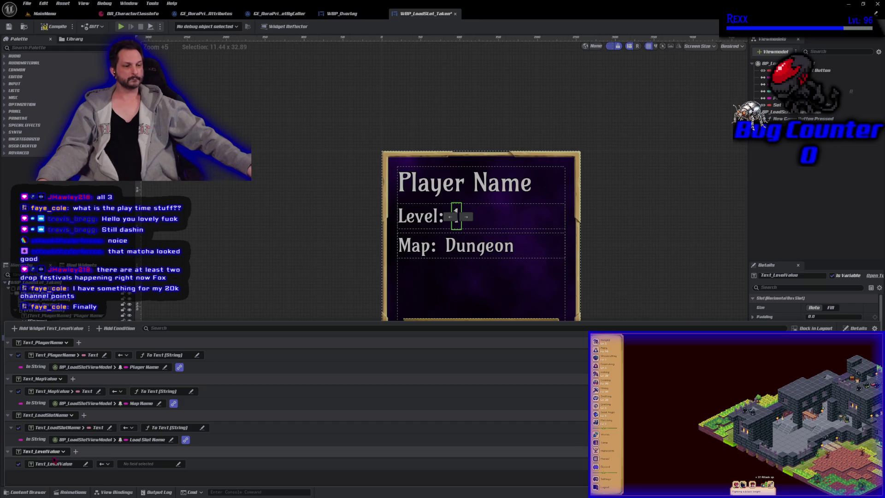
left_click(87, 465)
double_click(161, 427)
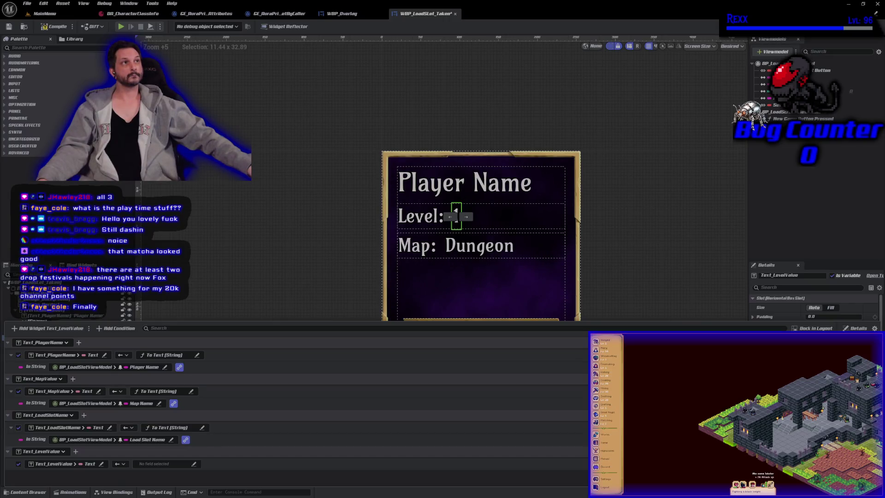
left_click(199, 465)
double_click(152, 427)
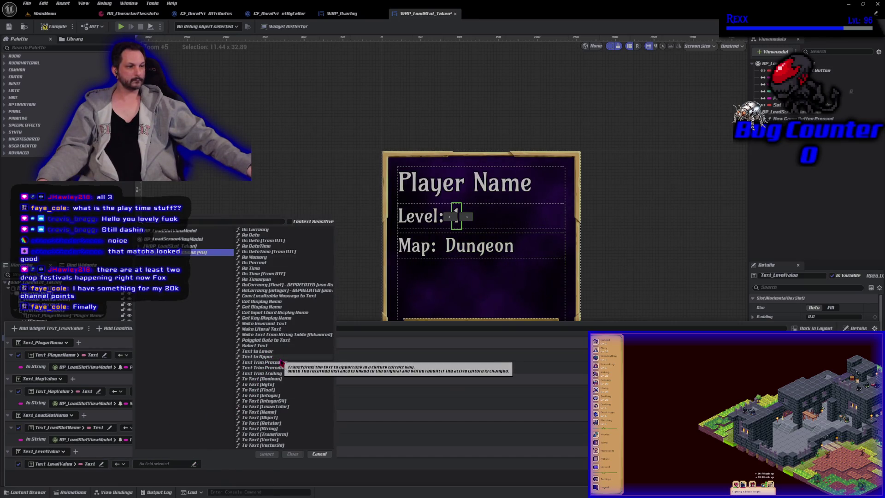
left_click(282, 396)
left_click(267, 454)
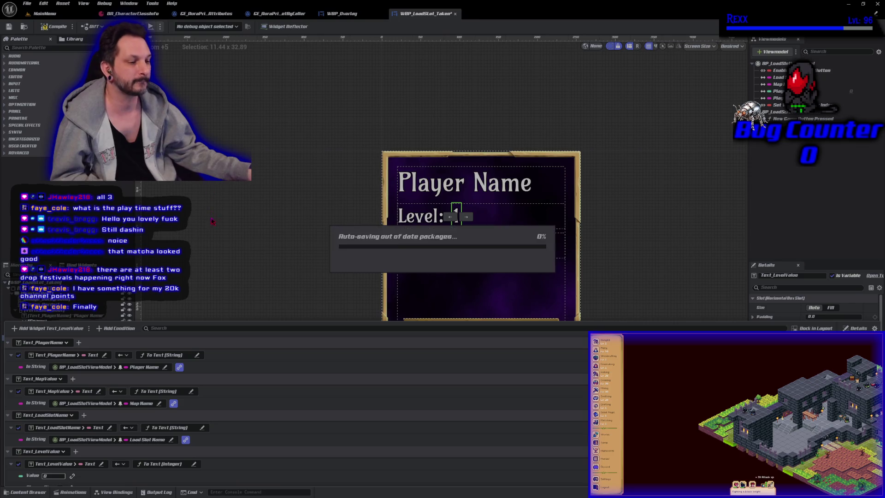
scroll(277, 452, "down", 4)
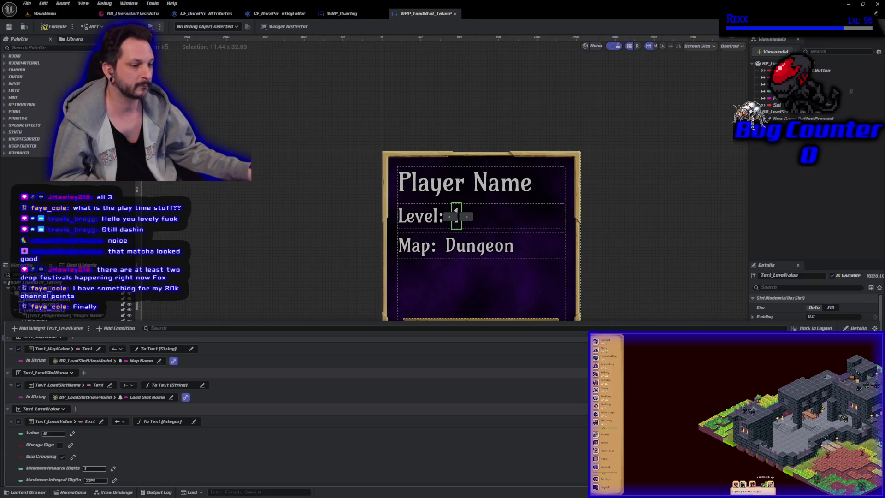
- Source the conversion's Value from BP_LoadSlotViewModel's Player Level, then compile and save the widget
left_click(72, 434)
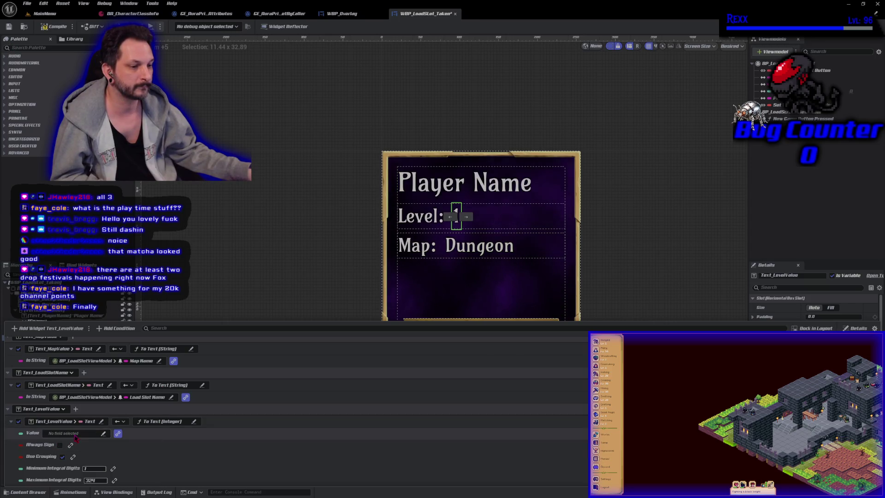
left_click(72, 434)
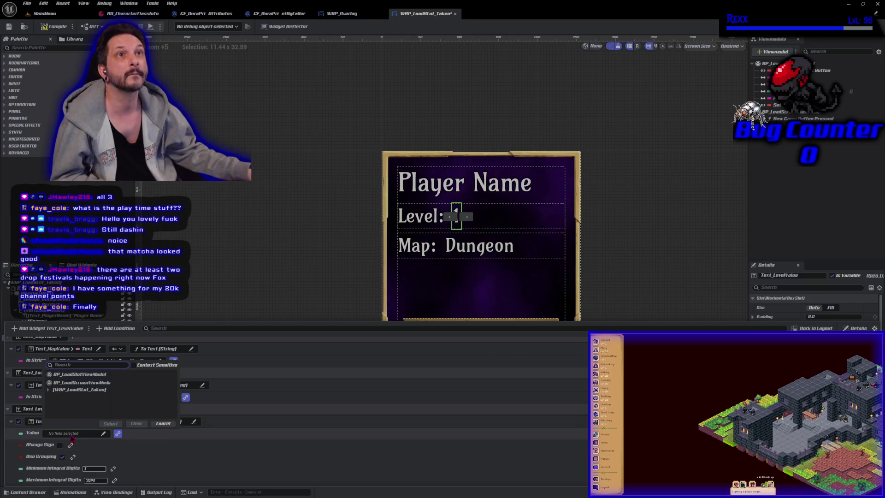
left_click(92, 374)
key("Escape")
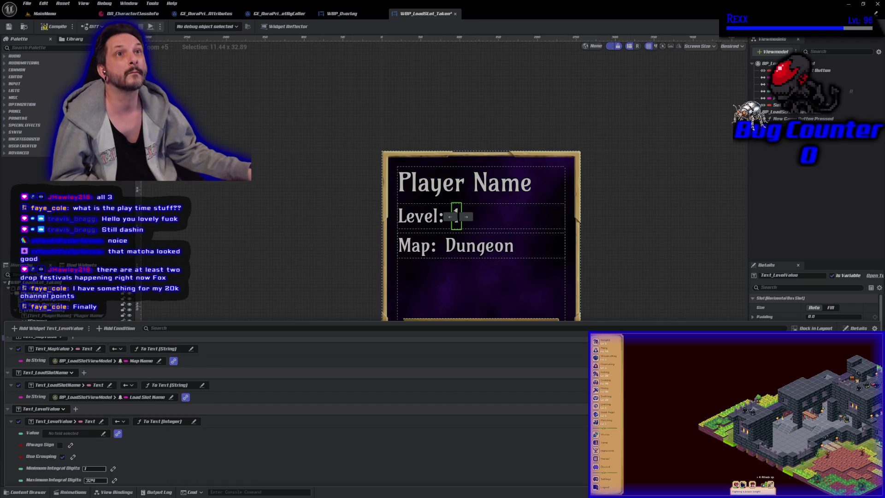
left_click(85, 433)
left_click(96, 373)
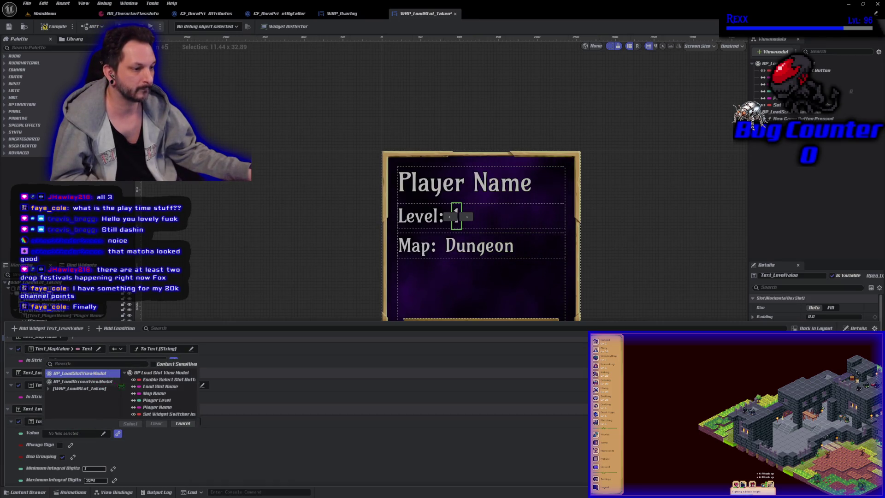
left_click(157, 400)
left_click(131, 423)
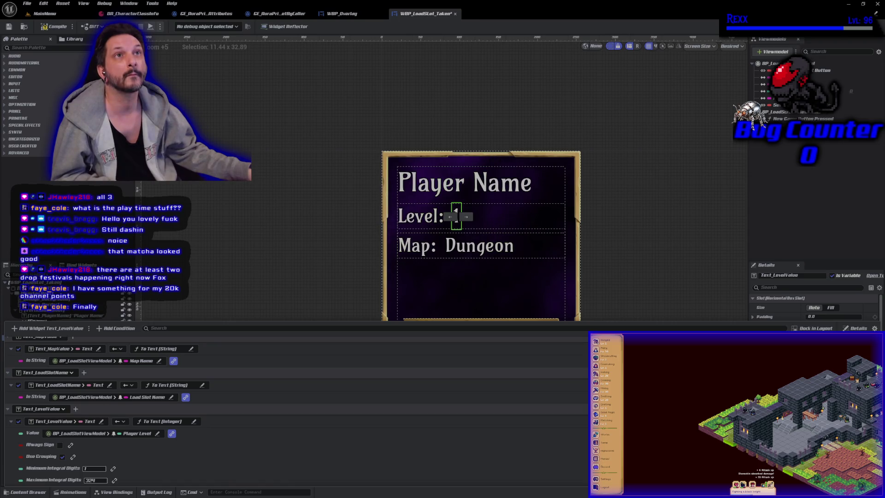
left_click(53, 26)
left_click(8, 26)
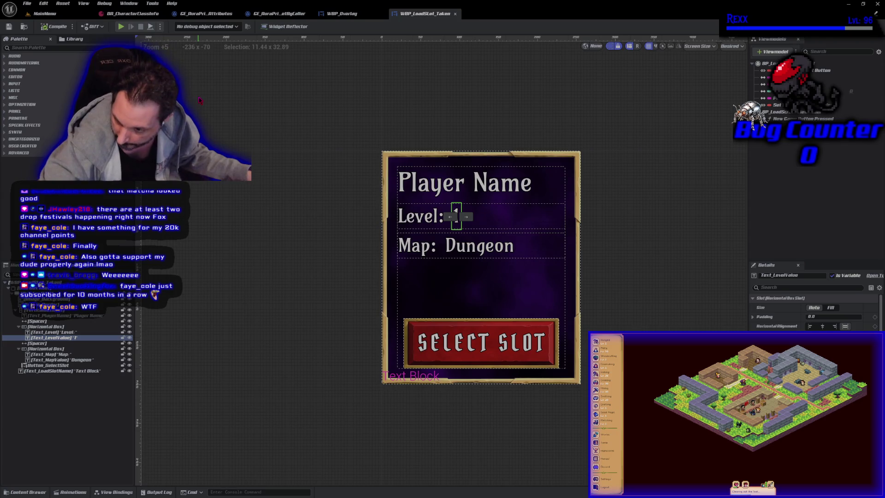
key("alt+Tab")
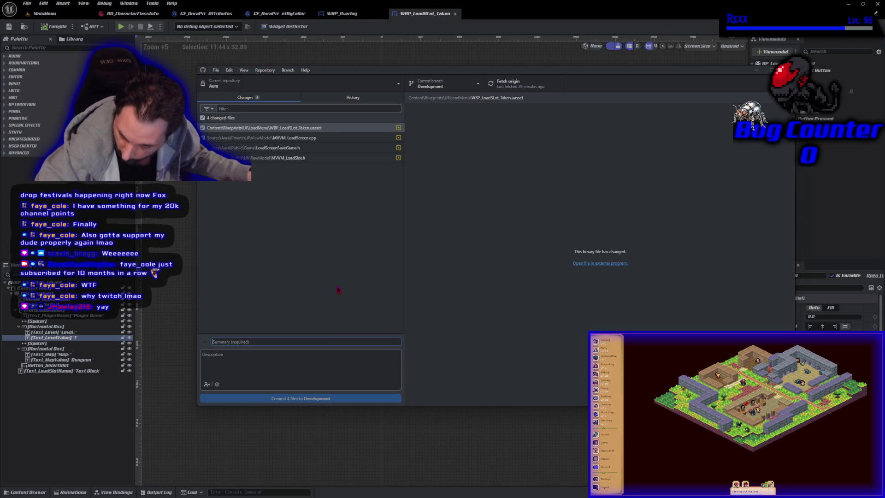
- Commit the four files to Development as 'Showing Player Level in Load Screen' and push to origin
type("Showing Player Level in Load Screen")
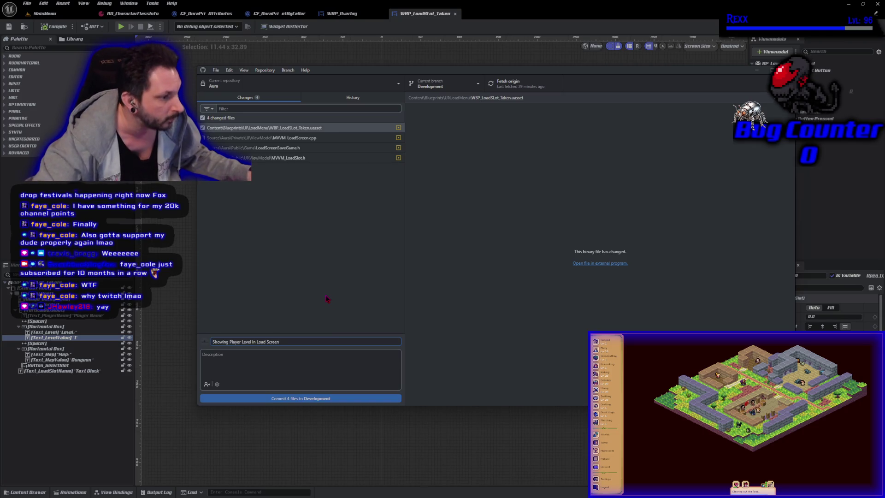
left_click(315, 399)
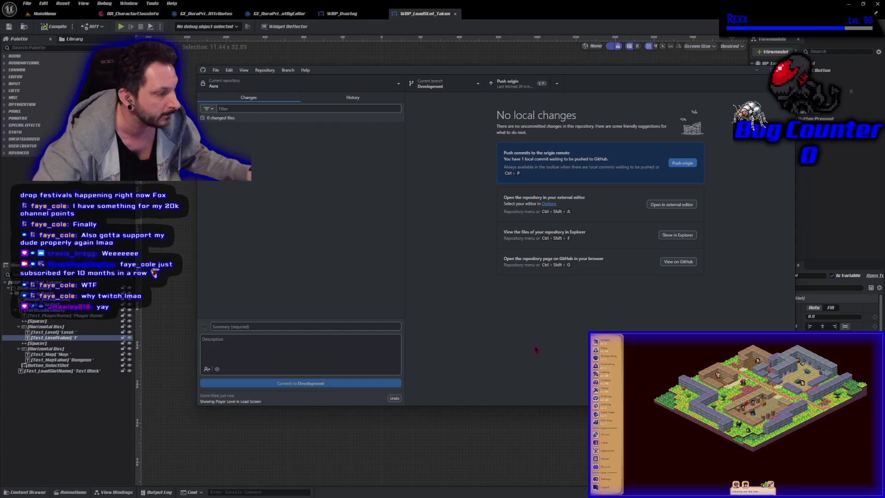
left_click(682, 163)
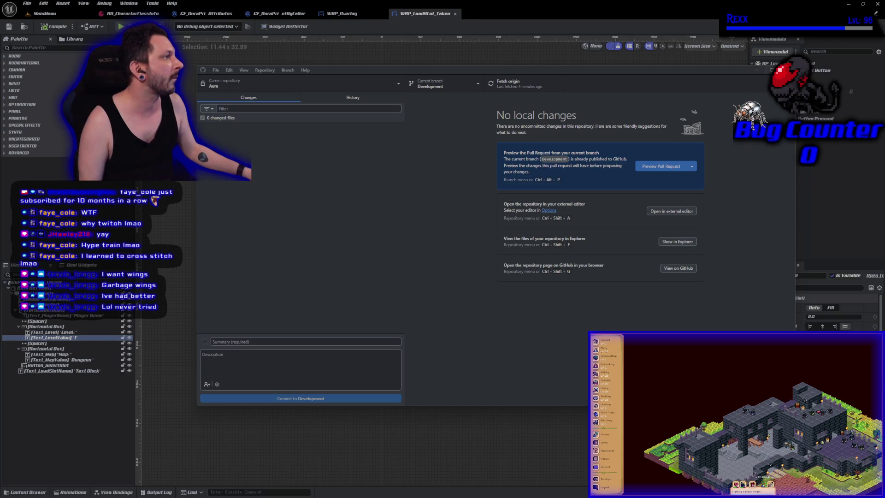
- Switch away from GitHub Desktop to the browser window
key("alt+Tab")
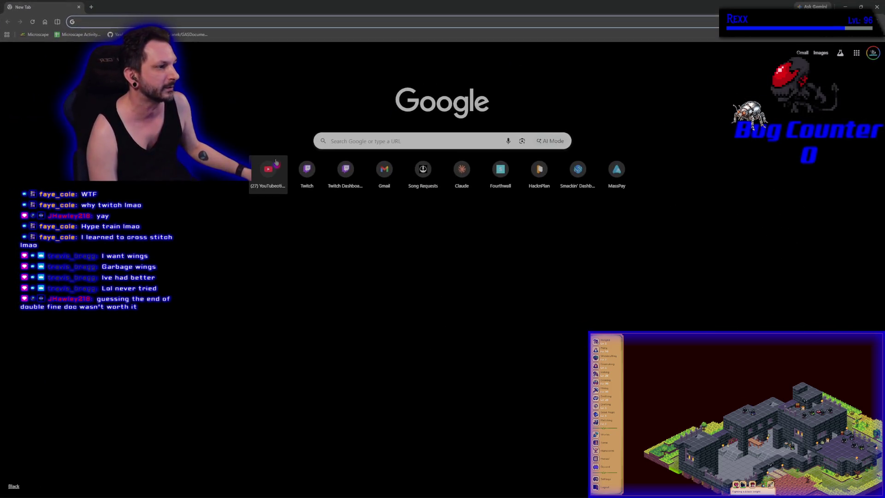
- Open YouTube from the browser's Google start page
left_click(275, 161)
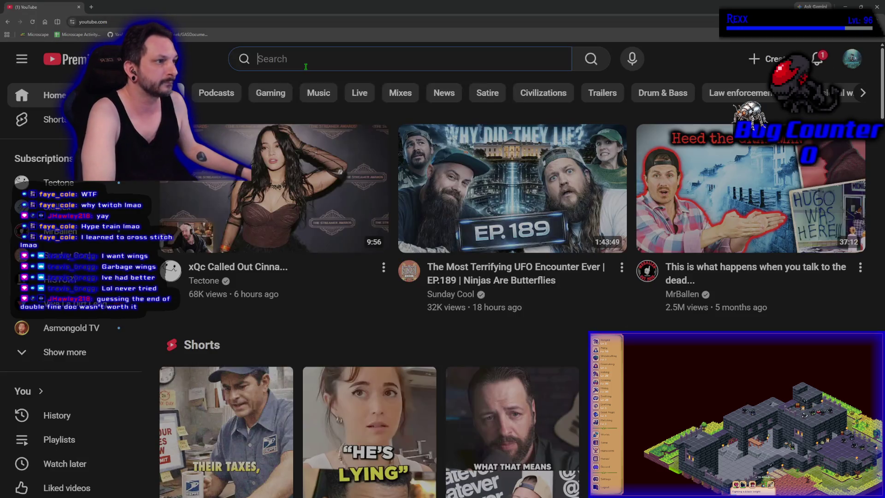
- Search YouTube for 'double fine psychodyssey' and open the PsychOdyssey launch trailer
left_click(306, 59)
type("d")
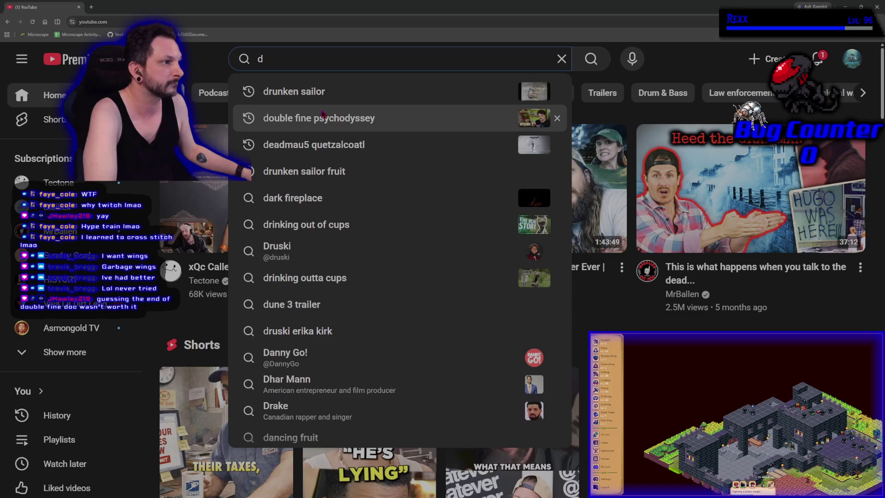
left_click(323, 118)
left_click(318, 149)
left_click(357, 196)
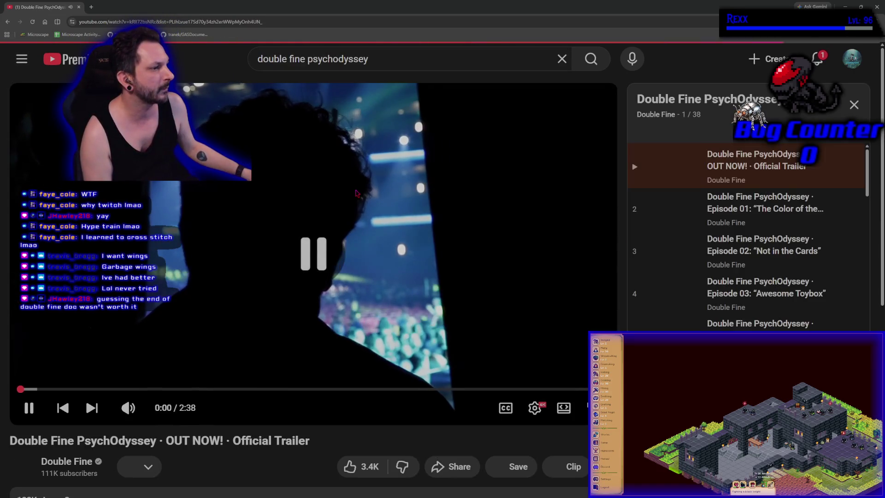
left_click(354, 225)
left_click(355, 225)
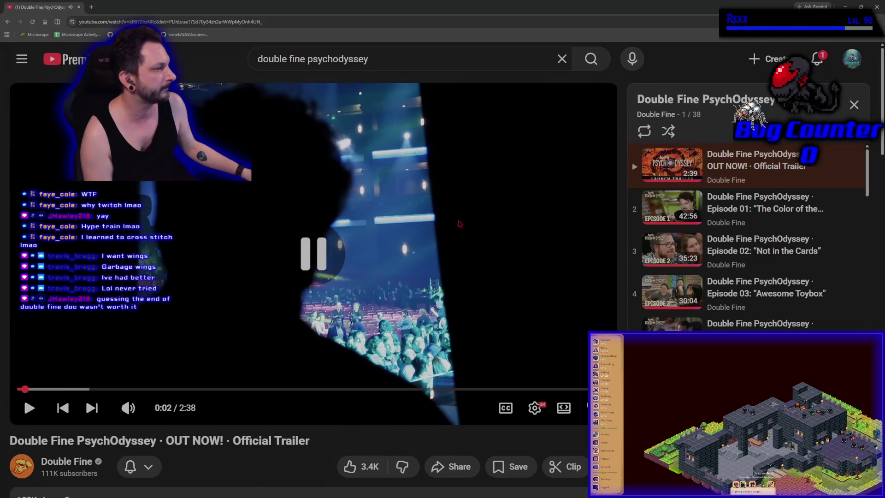
- Play Episode 28, 'You Have a Resume?', from the series playlist in fullscreen
scroll(748, 272, "down", 8)
scroll(749, 272, "down", 14)
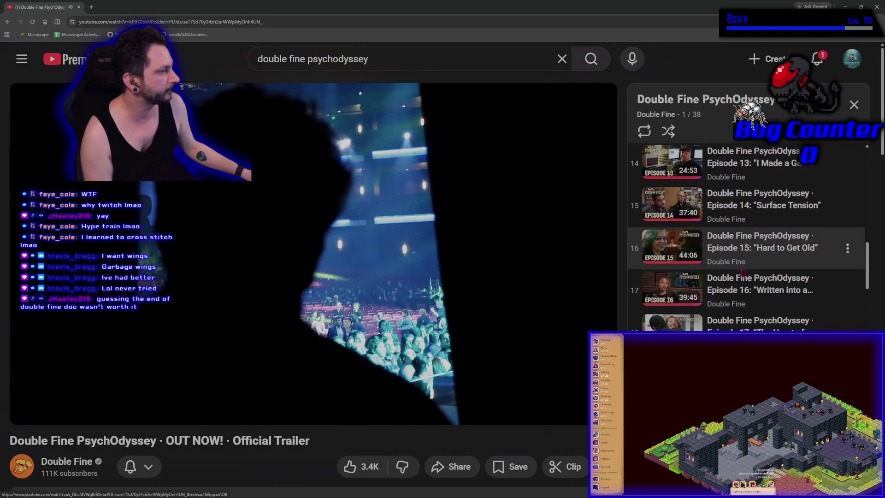
scroll(734, 266, "down", 3)
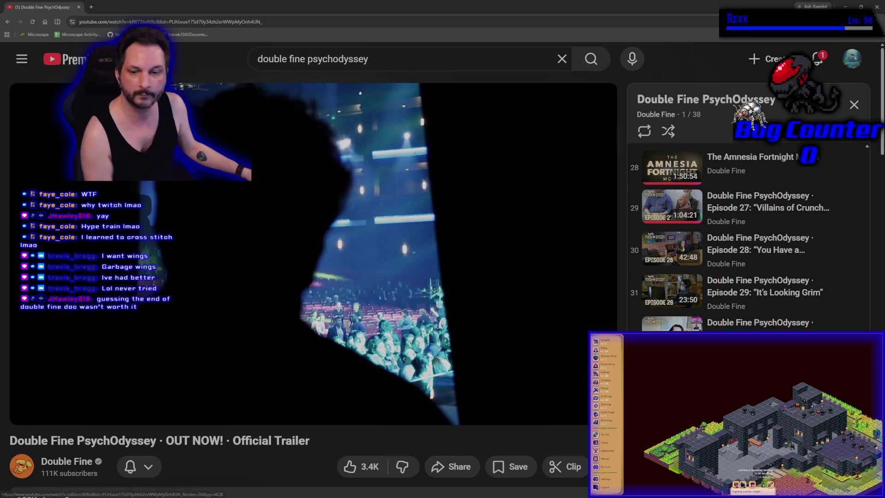
left_click(801, 251)
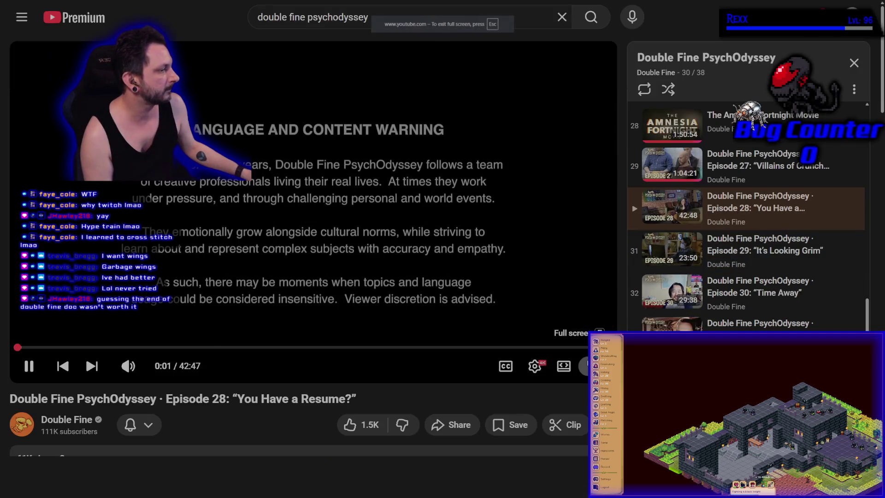
double_click(571, 375)
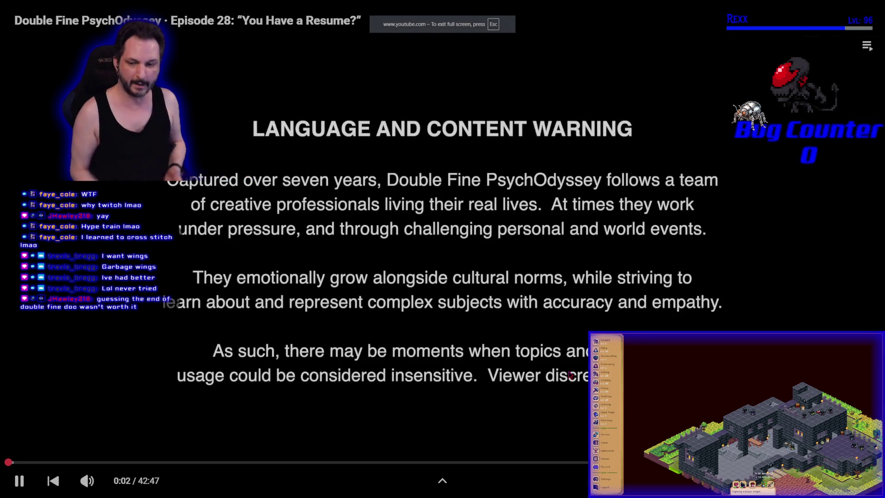